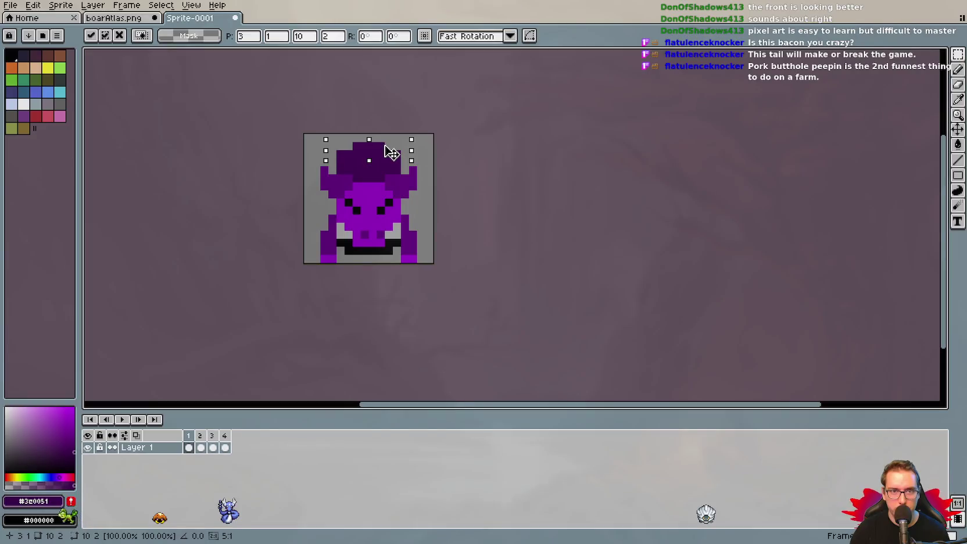
Drop the floating selection and preview the four-frame boar animation.
click(416, 153)
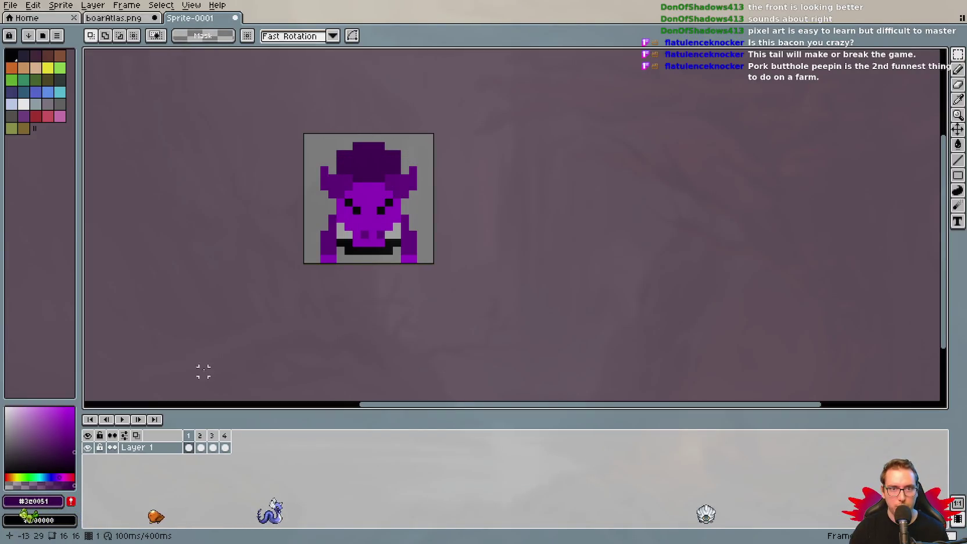
click(122, 419)
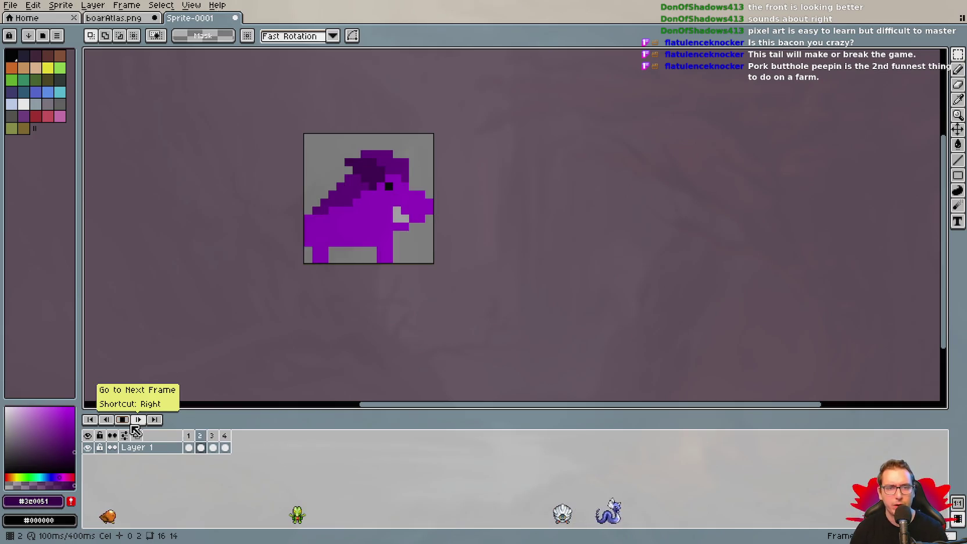
click(121, 419)
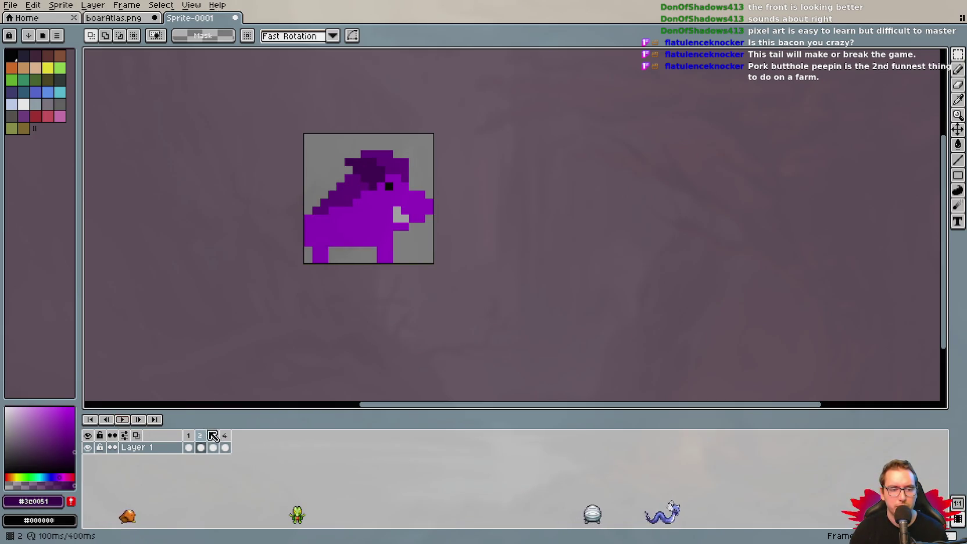
Erase the black mouth pixels beneath the snout on frame 1.
click(189, 441)
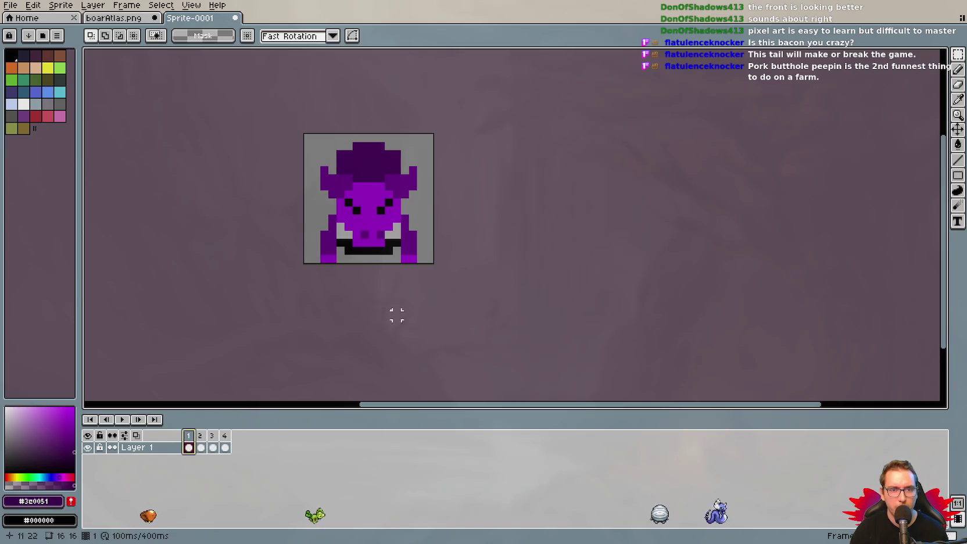
key(e)
drag(340, 243, 388, 251)
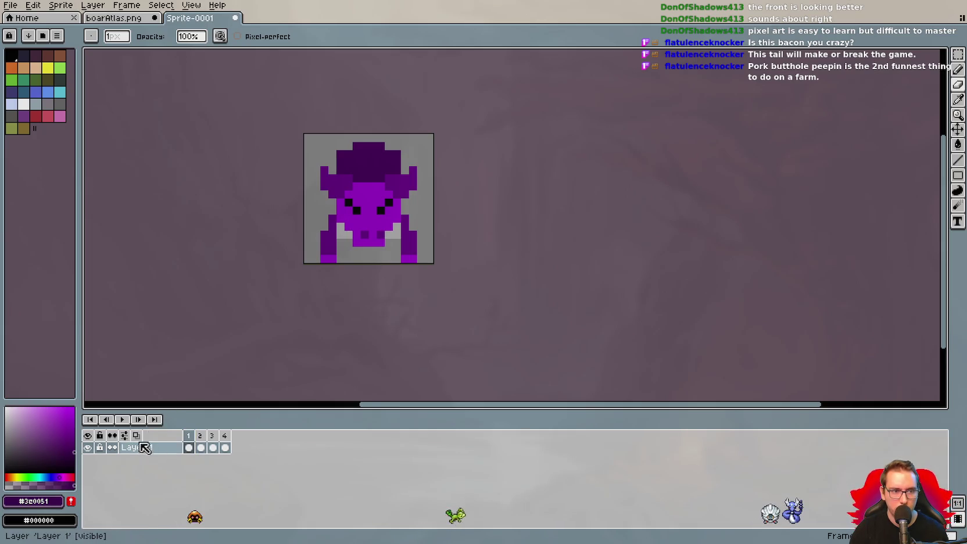
Replay the animation and stop it on the front-view frame.
click(124, 421)
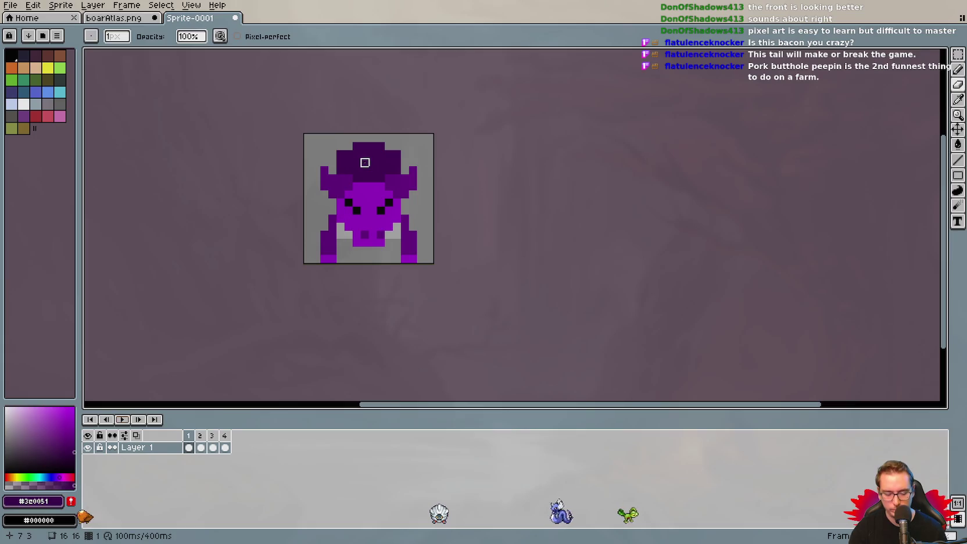
key(i)
key(b)
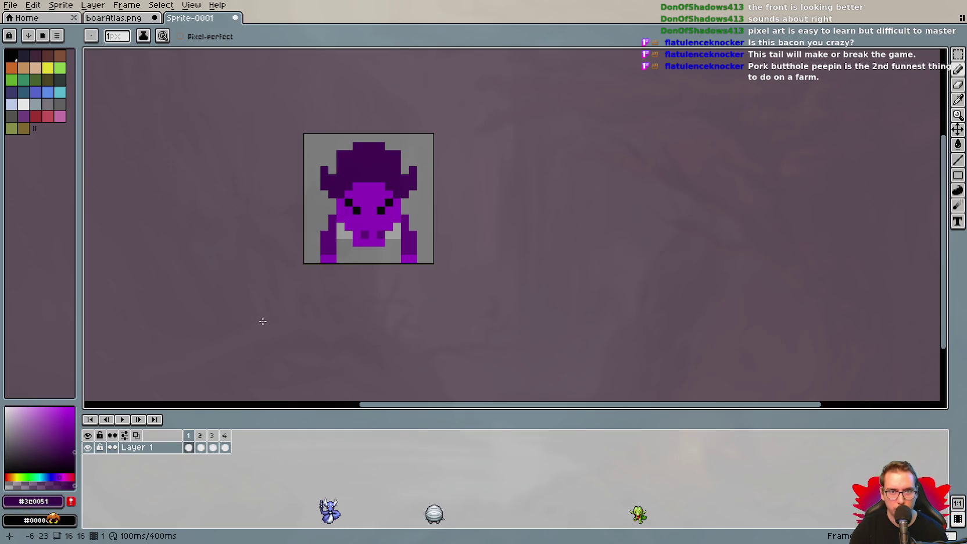
click(122, 420)
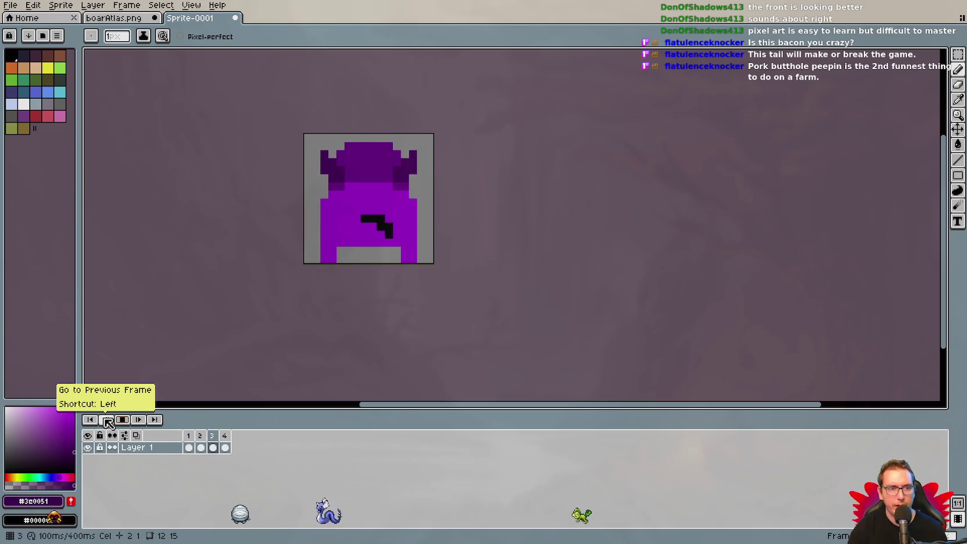
click(122, 419)
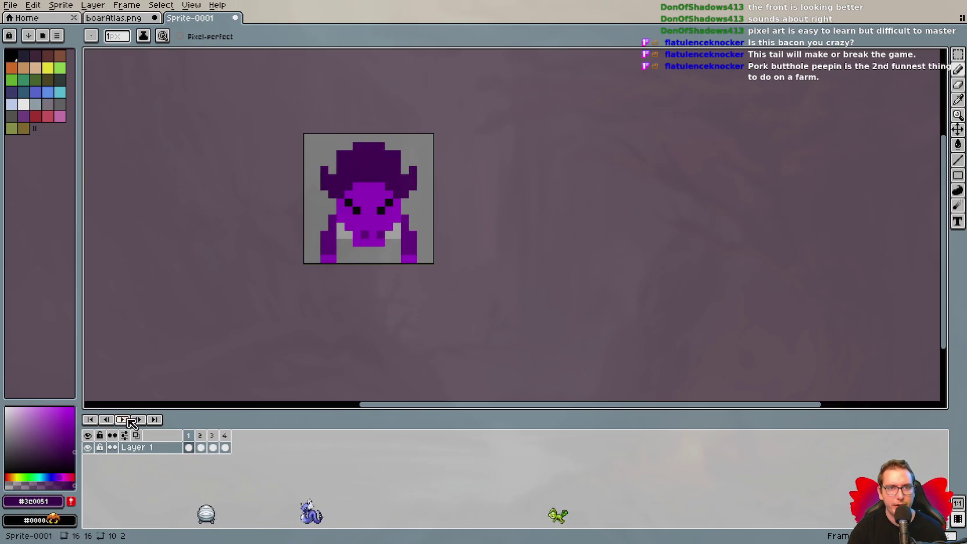
Pick the body purple #9703c4 and paint a few pixels on the head top.
key(i)
click(378, 183)
key(b)
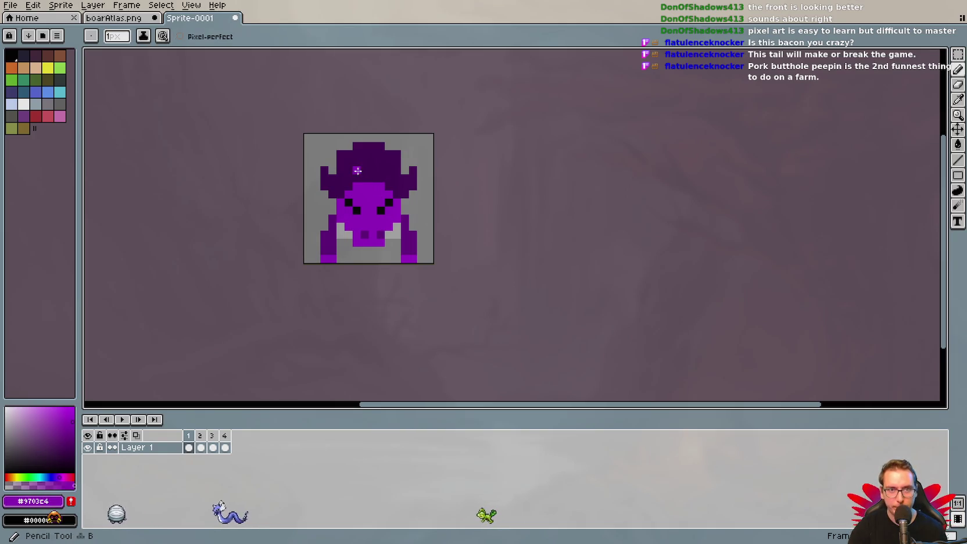
click(344, 167)
drag(355, 171, 356, 176)
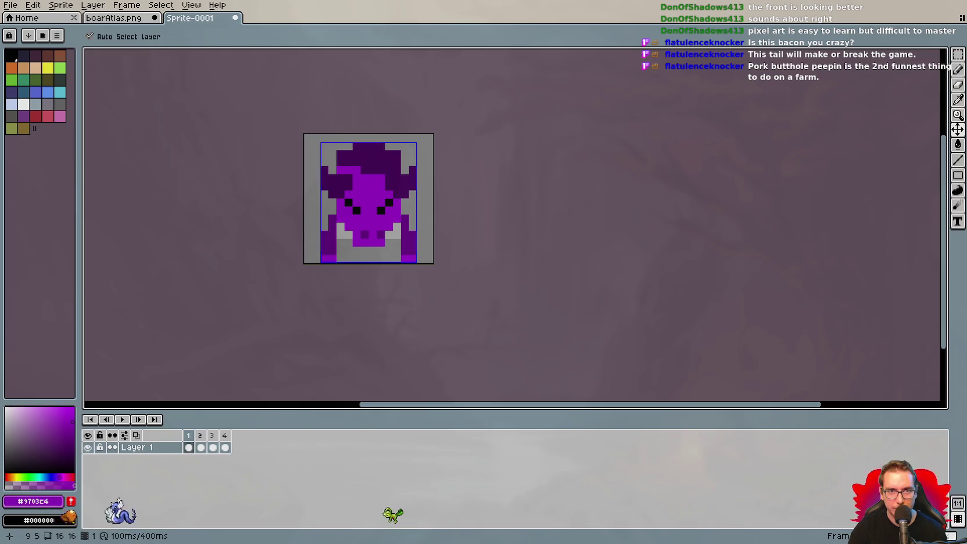
Undo the earlier strokes and repaint the head top bright purple #9703c4.
key(ctrl+z)
drag(343, 170, 393, 170)
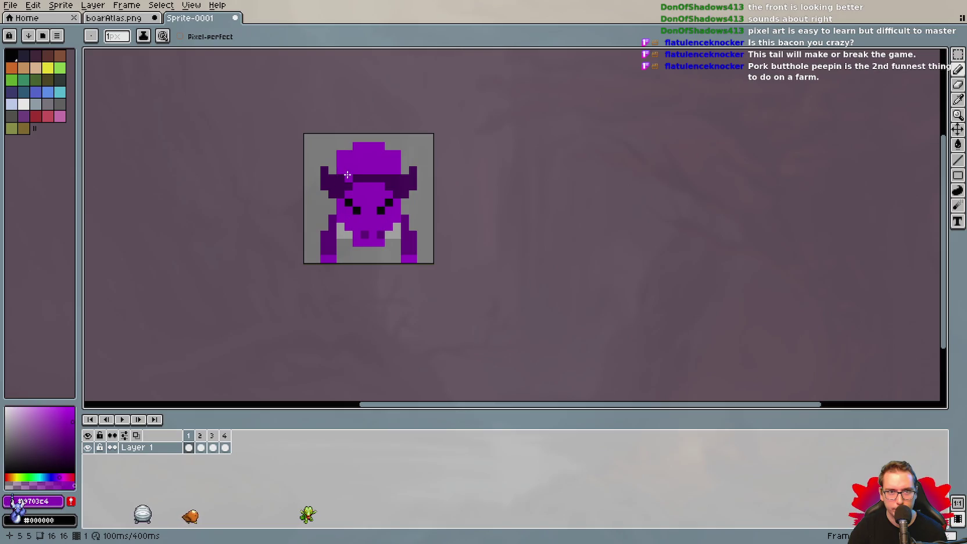
drag(347, 174, 353, 175)
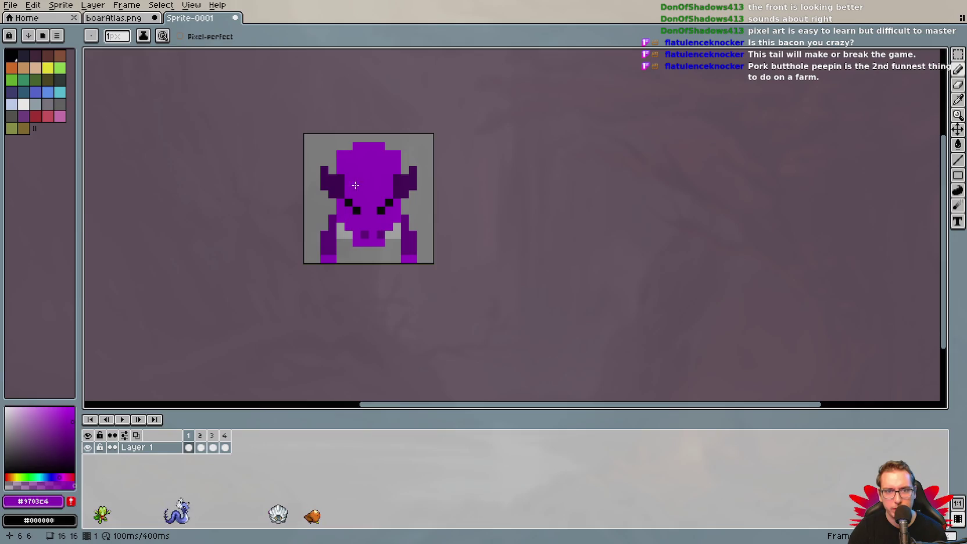
Draw a dark purple #3c0051 brow line across the head, adjusting it with undo and redo.
alt+click(333, 183)
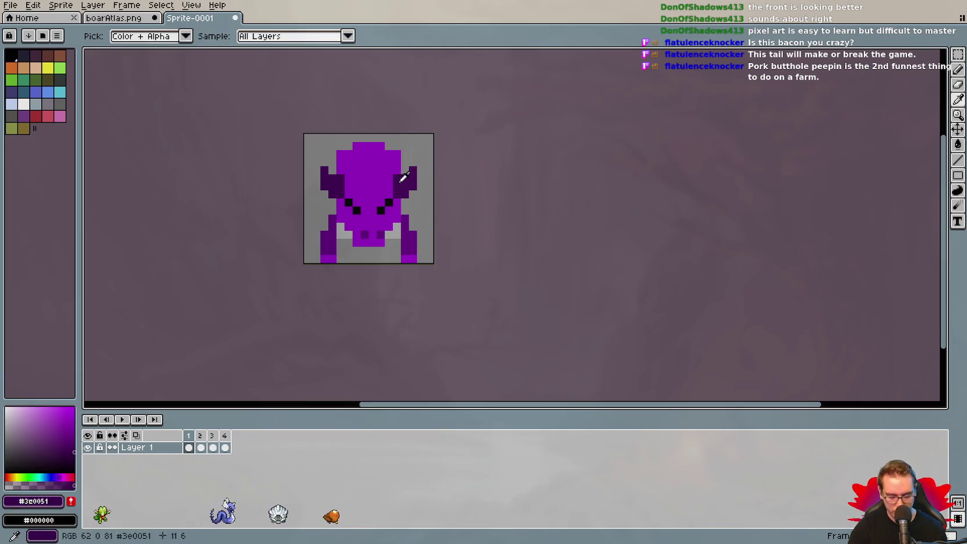
drag(351, 189, 392, 191)
key(ctrl+z)
key(ctrl+z)
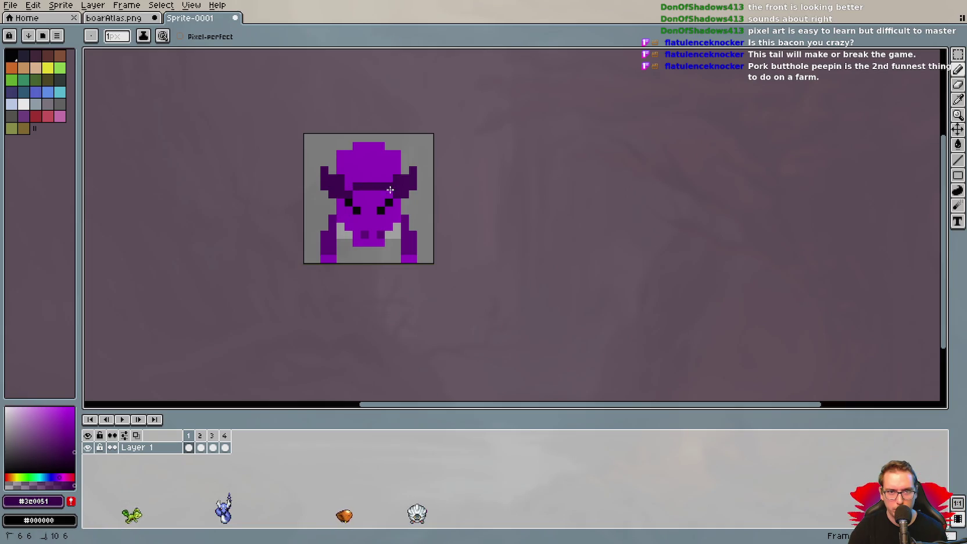
drag(388, 192, 388, 192)
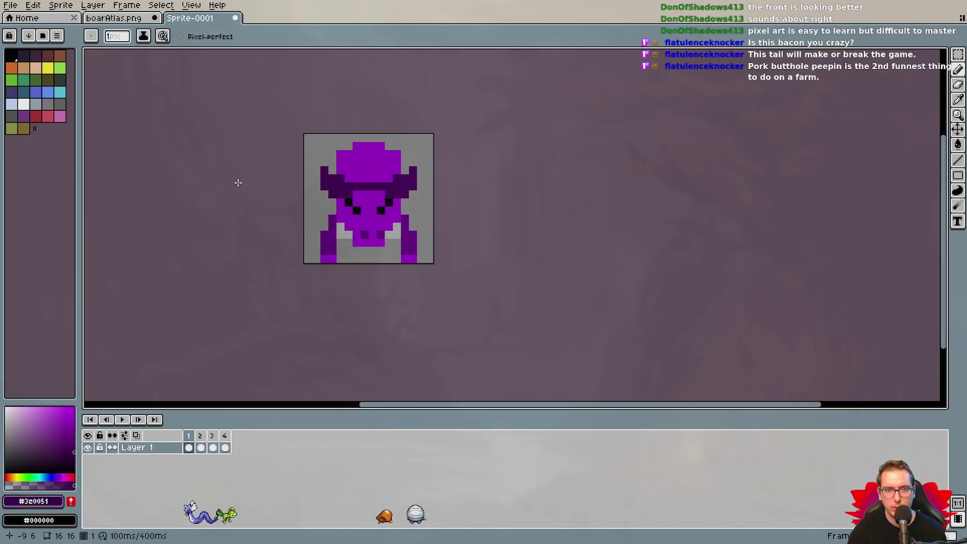
key(ctrl+z)
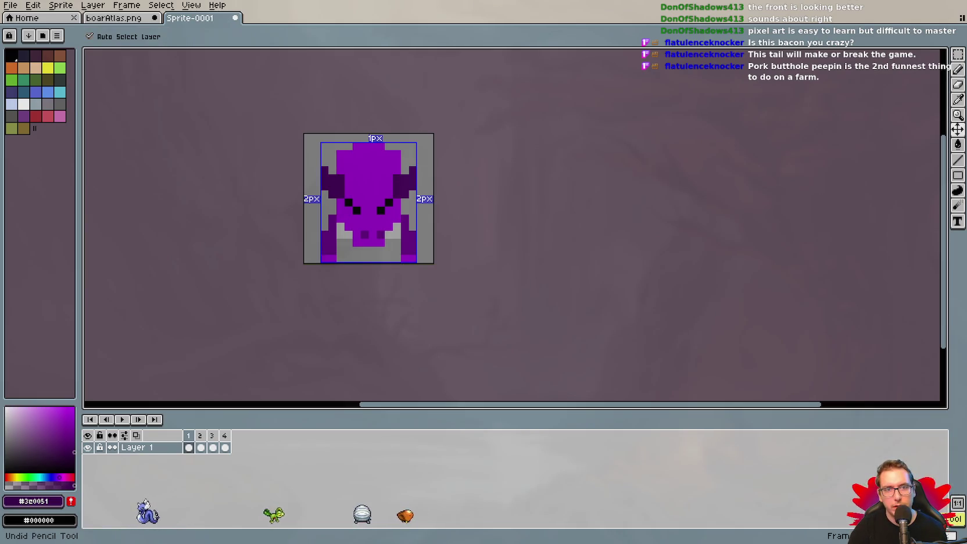
key(ctrl+y)
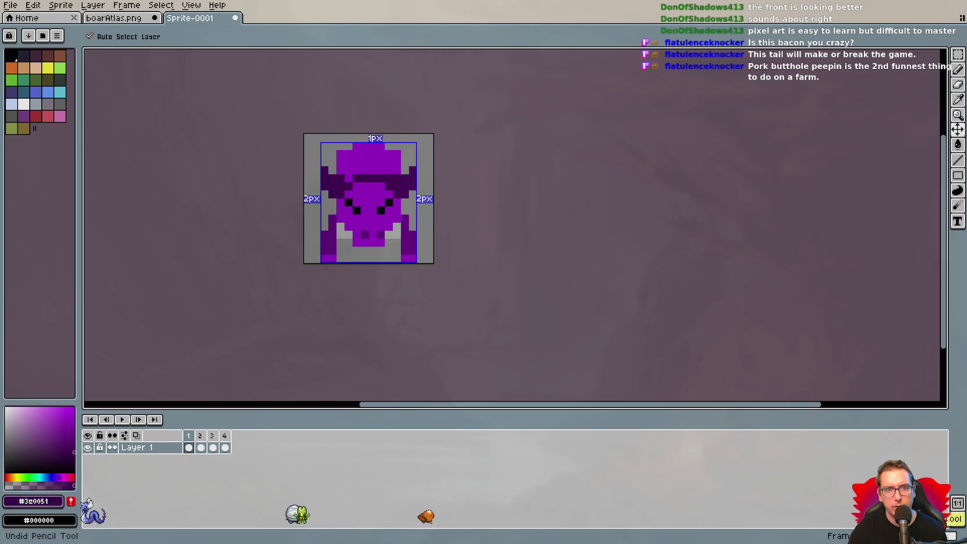
key(ctrl+y)
key(b)
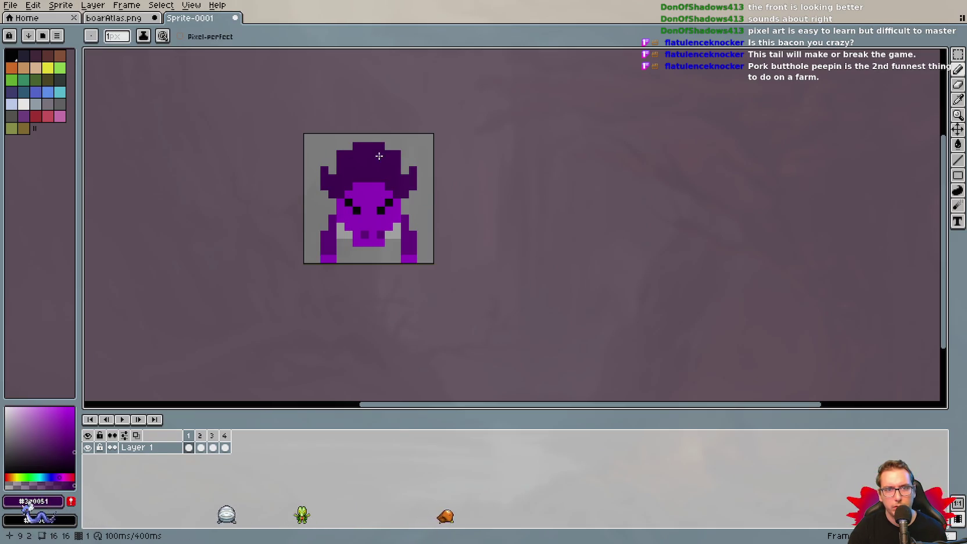
Repaint the top head rows bright purple #9703c4 and play the animation.
key(i)
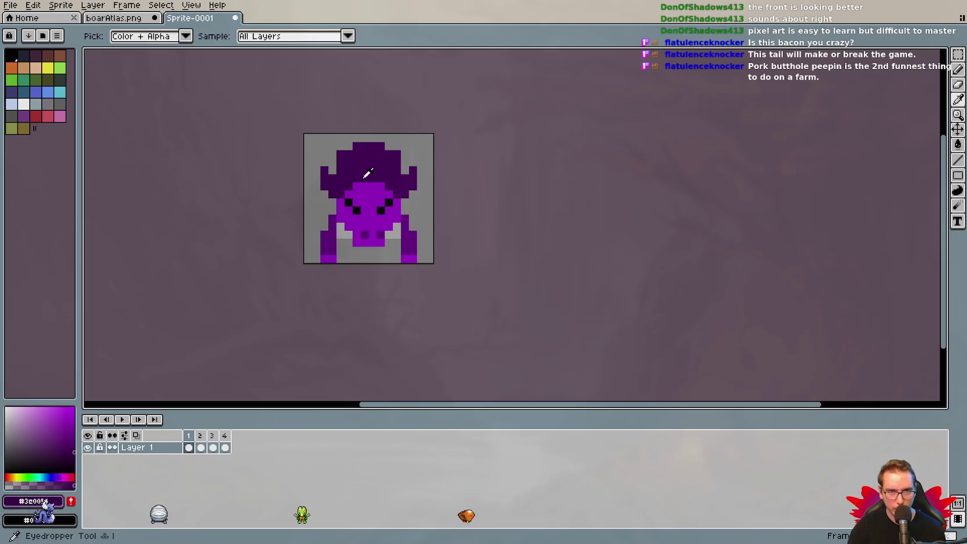
click(368, 185)
key(b)
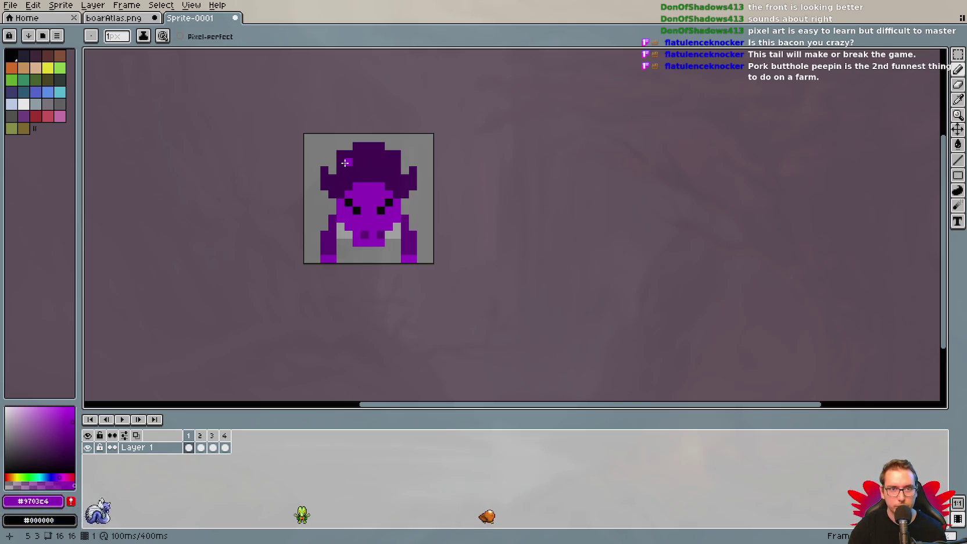
click(343, 163)
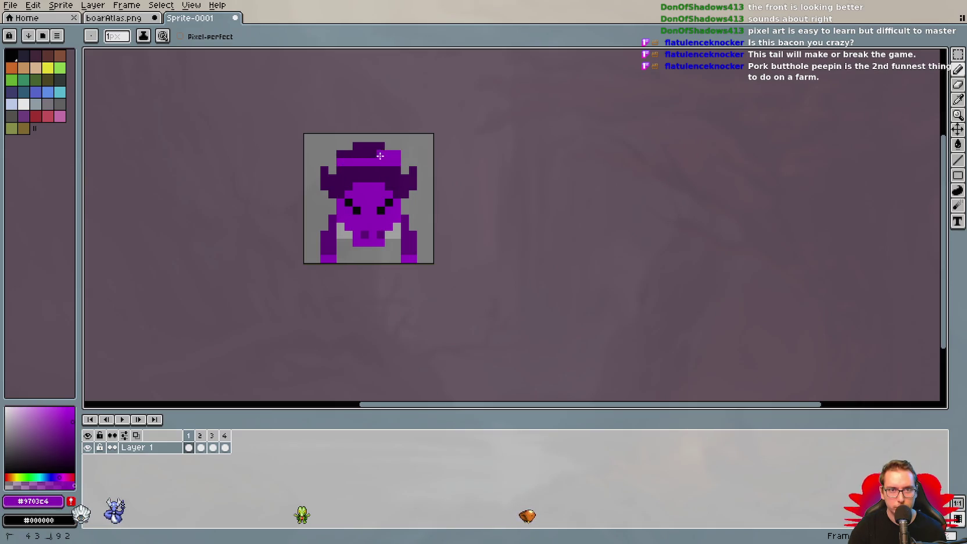
drag(342, 158, 386, 165)
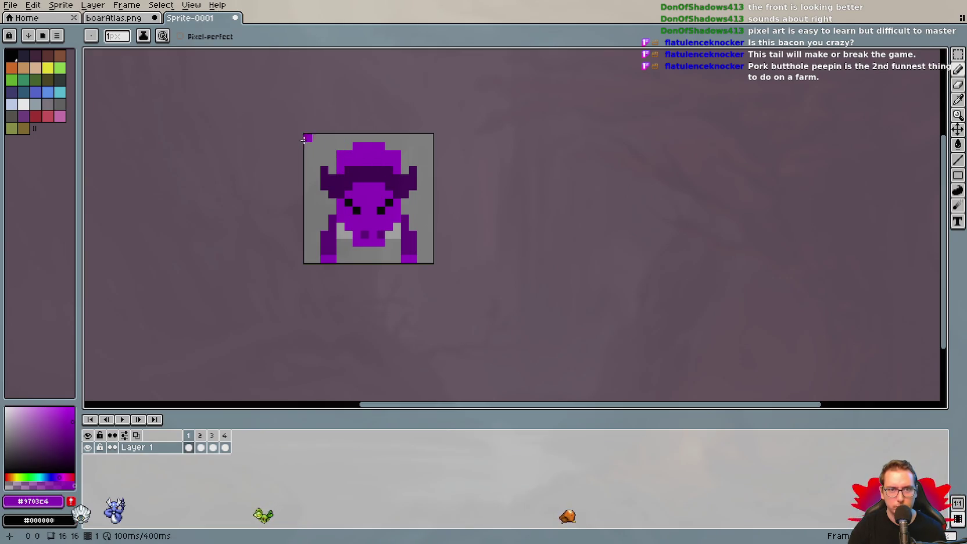
click(122, 419)
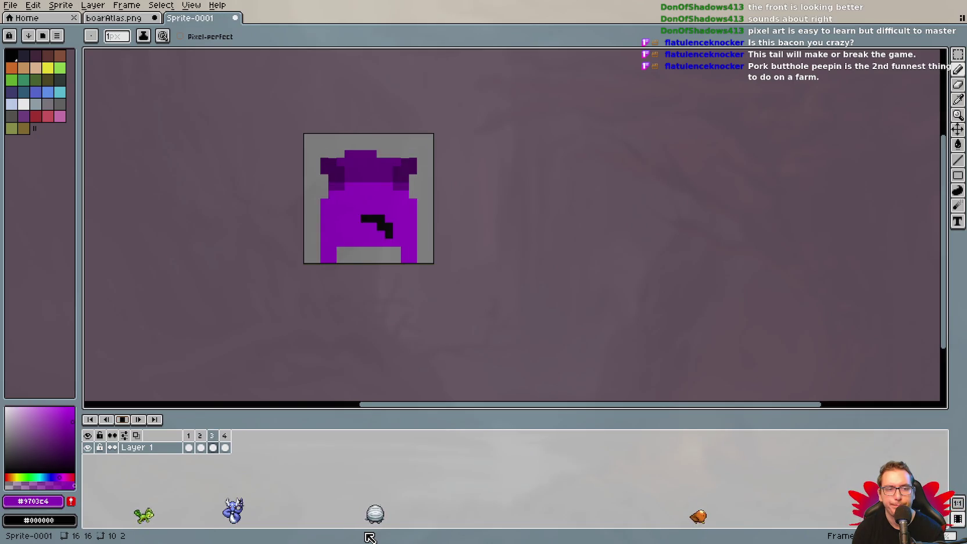
Stop playback and paint both legs bright purple #9703c4 down to the feet, undoing one stray stroke.
key(Return)
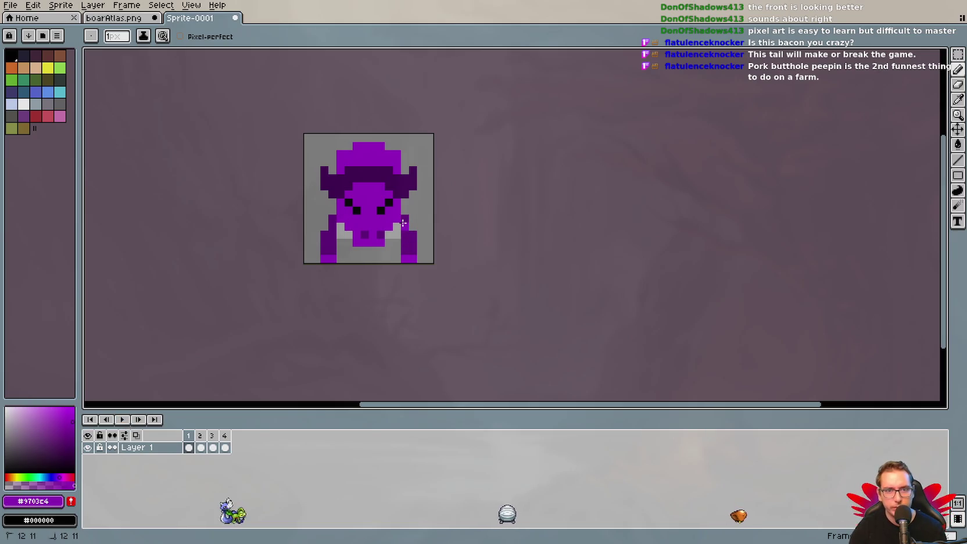
key(Return)
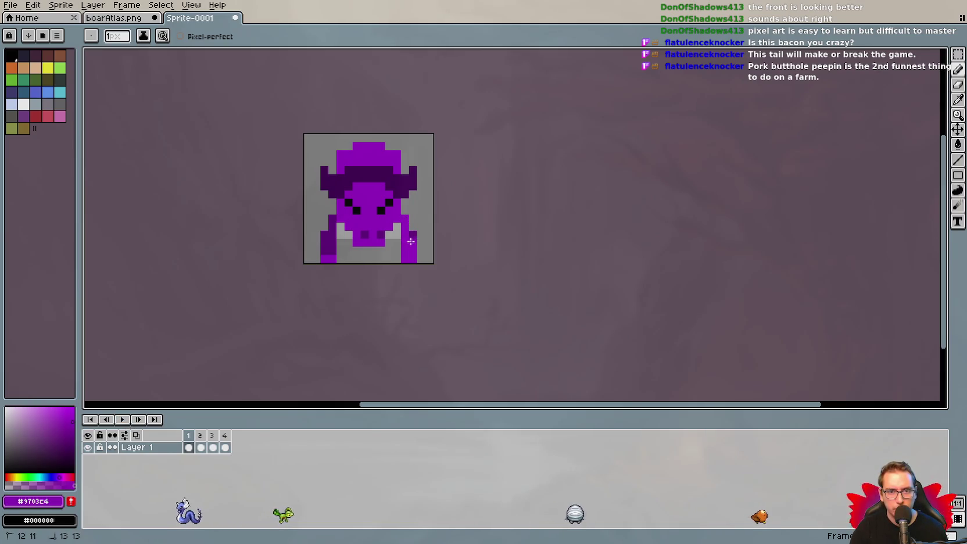
drag(332, 221, 323, 236)
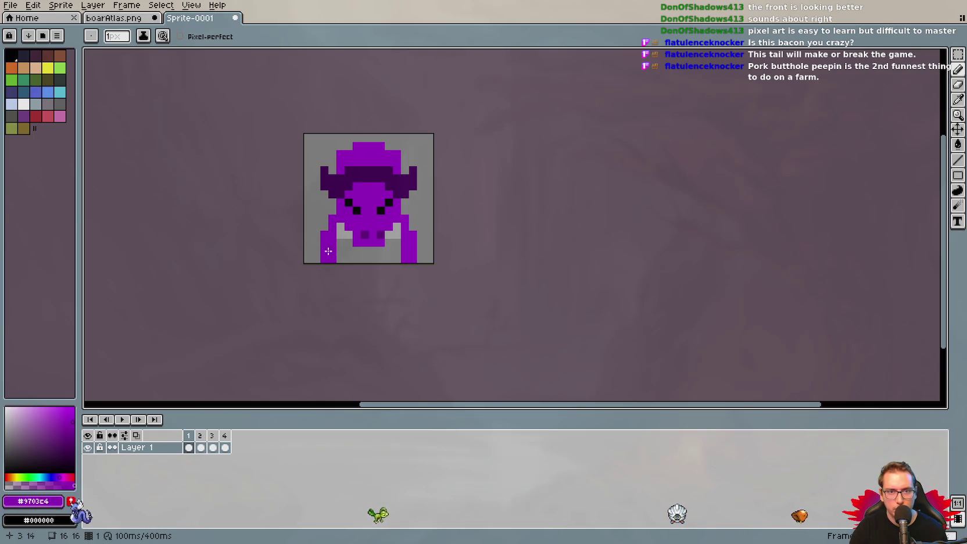
drag(340, 243, 341, 259)
drag(398, 242, 394, 263)
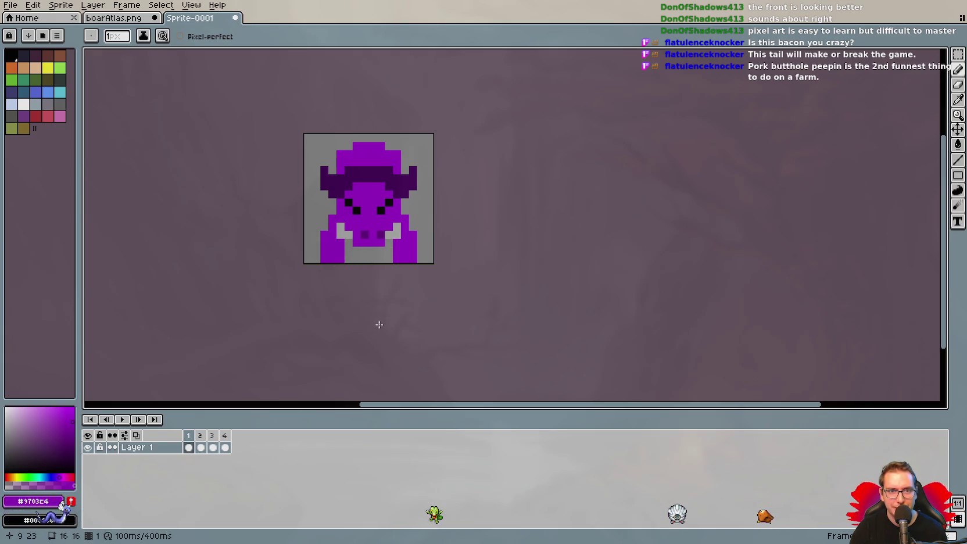
key(ctrl)
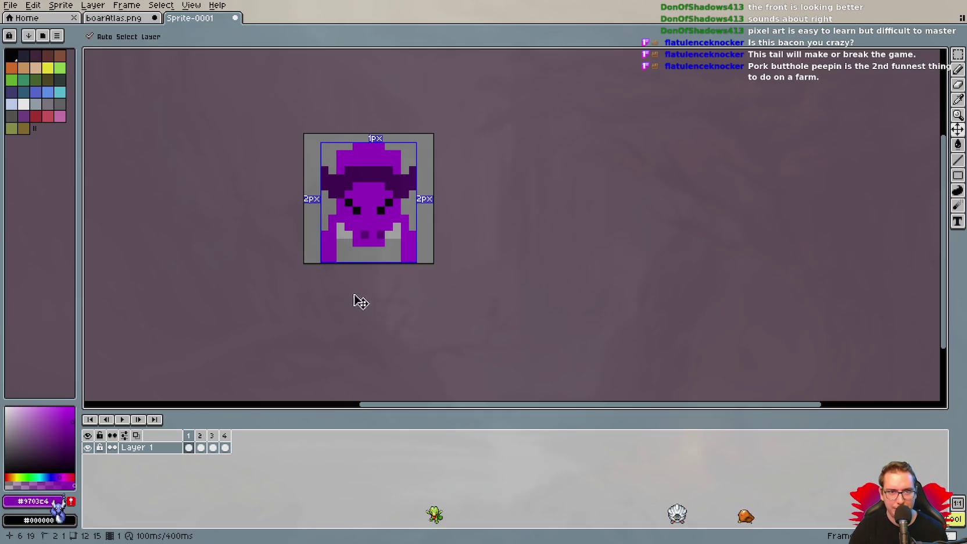
click(326, 228)
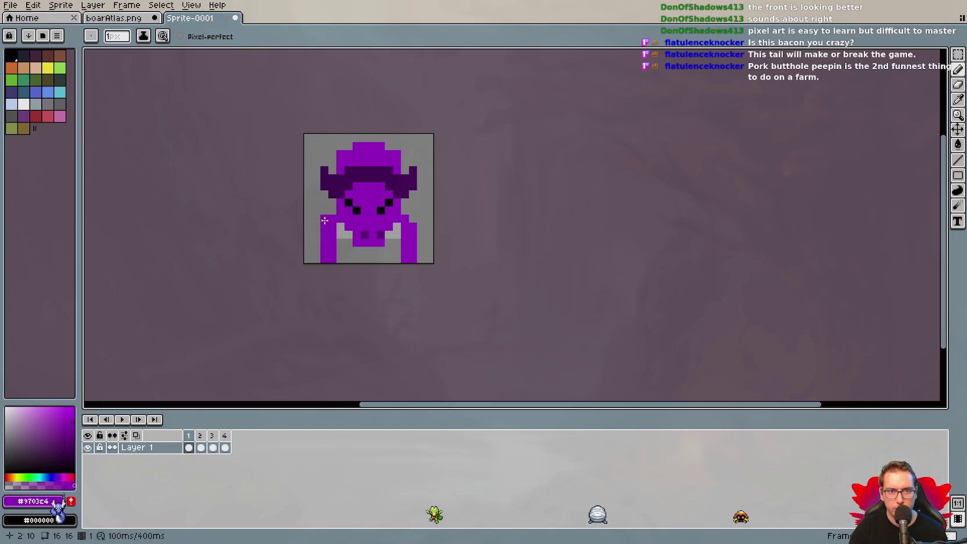
key(ctrl+z)
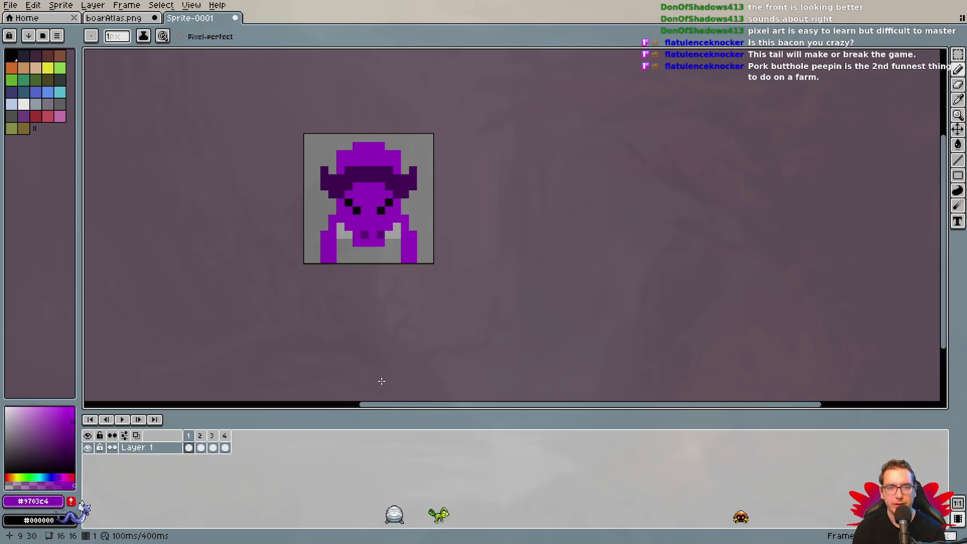
Move the leg outward to the body's edge with a rectangular selection and commit it.
click(957, 54)
mouse_move(316, 227)
mouse_down()
mouse_move(325, 258)
mouse_move(344, 260)
mouse_up()
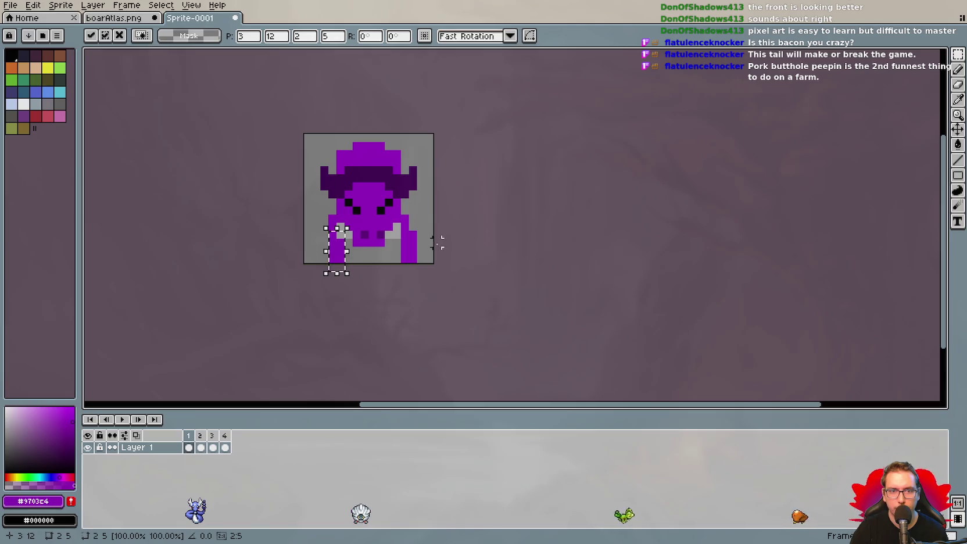
mouse_move(413, 231)
mouse_down()
mouse_move(425, 258)
mouse_move(410, 263)
mouse_up()
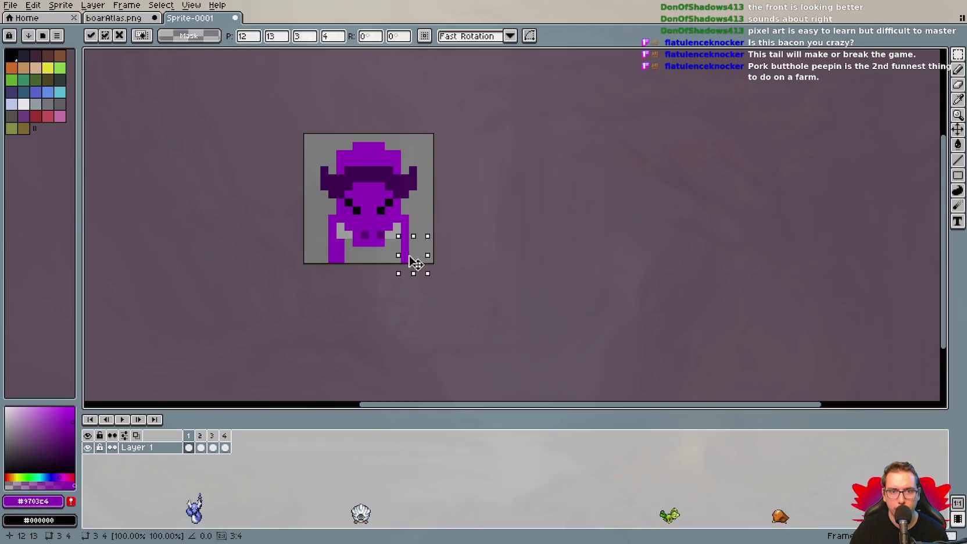
key(Return)
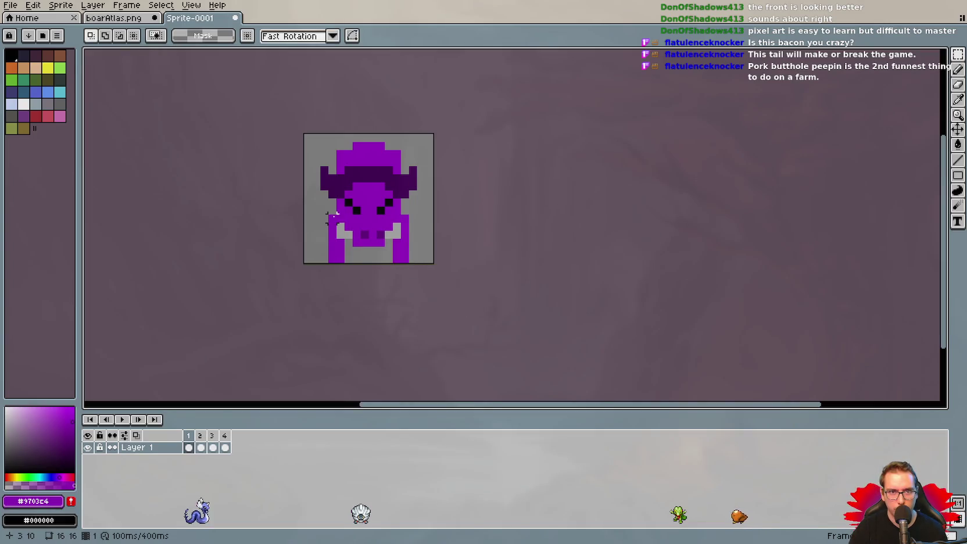
Compare frames 4, 3 and 1, then undo recent stray edits.
key(b)
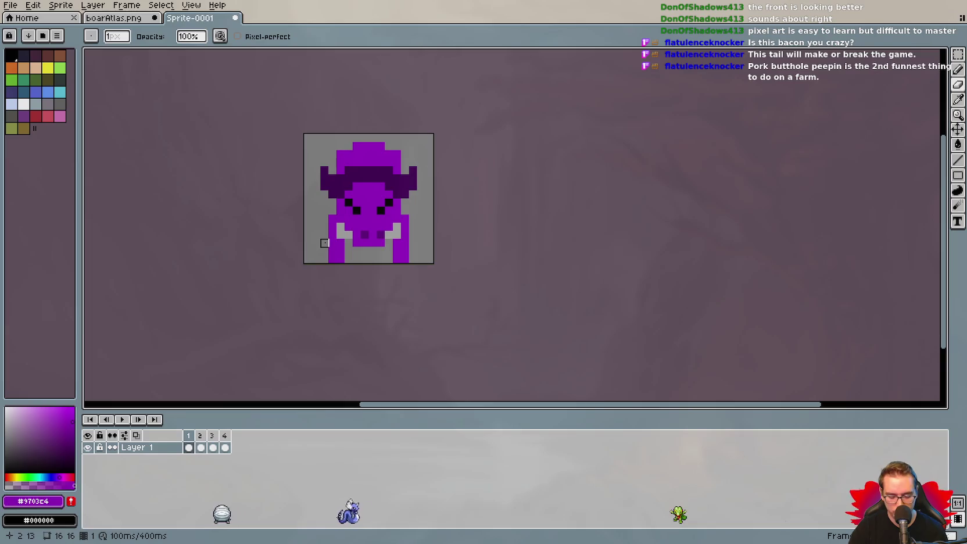
key(i)
click(224, 437)
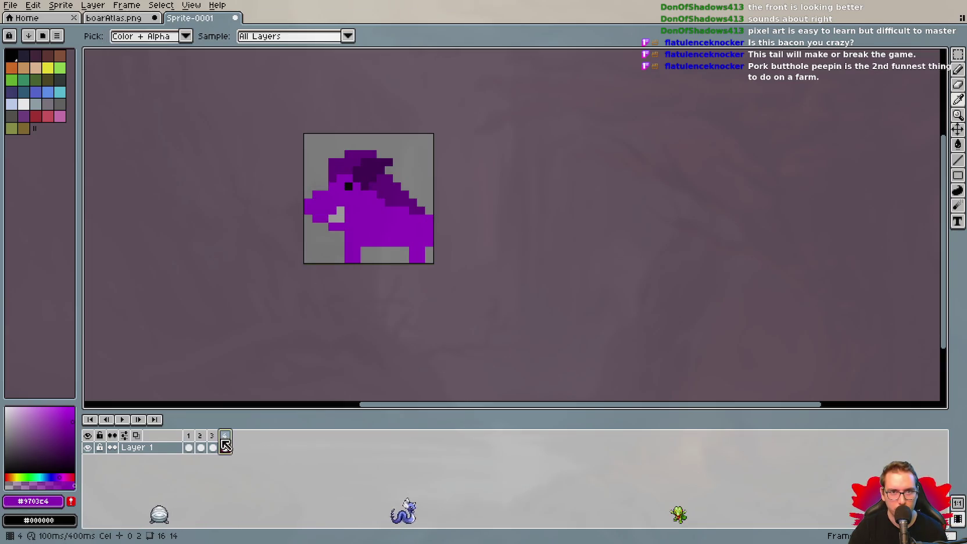
click(210, 437)
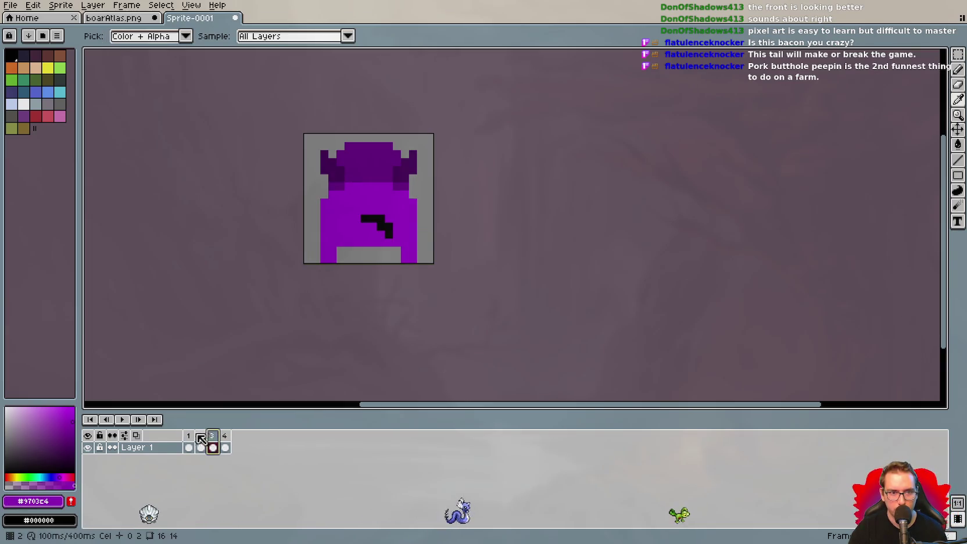
click(190, 436)
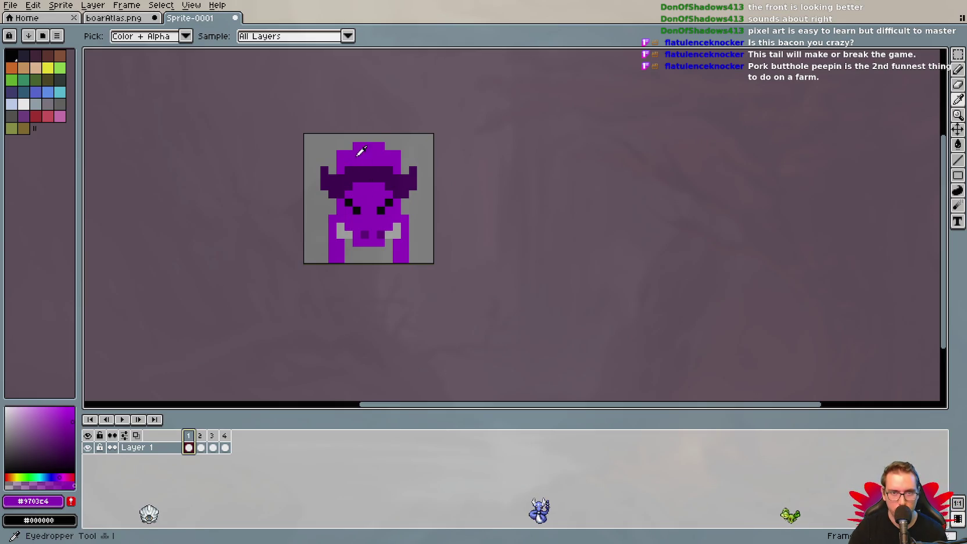
key(v)
key(ctrl+z)
key(ctrl+z)
key(ctrl+z)
key(ctrl+z)
key(ctrl+z)
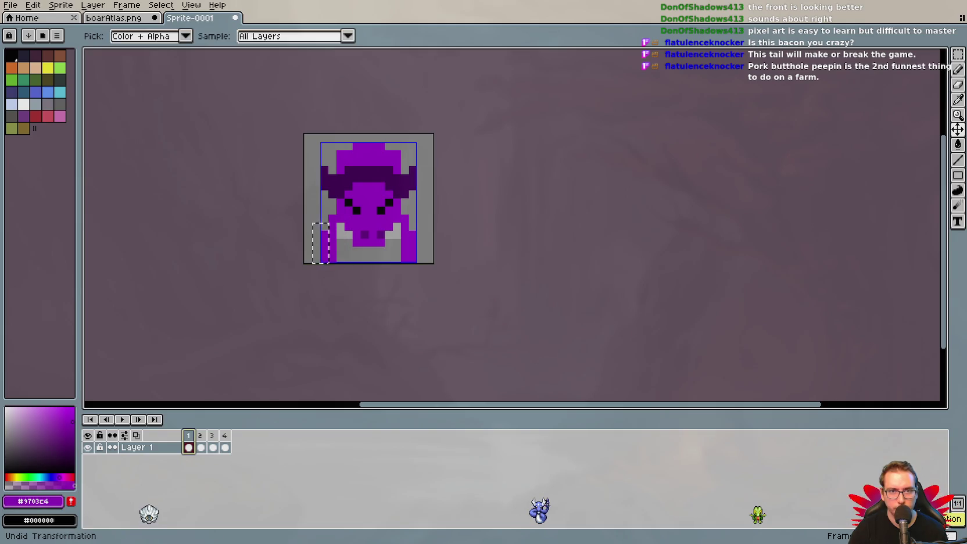
key(ctrl+z)
key(ctrl+z)
key(ctrl+z)
key(ctrl+z)
key(ctrl+z)
key(alt)
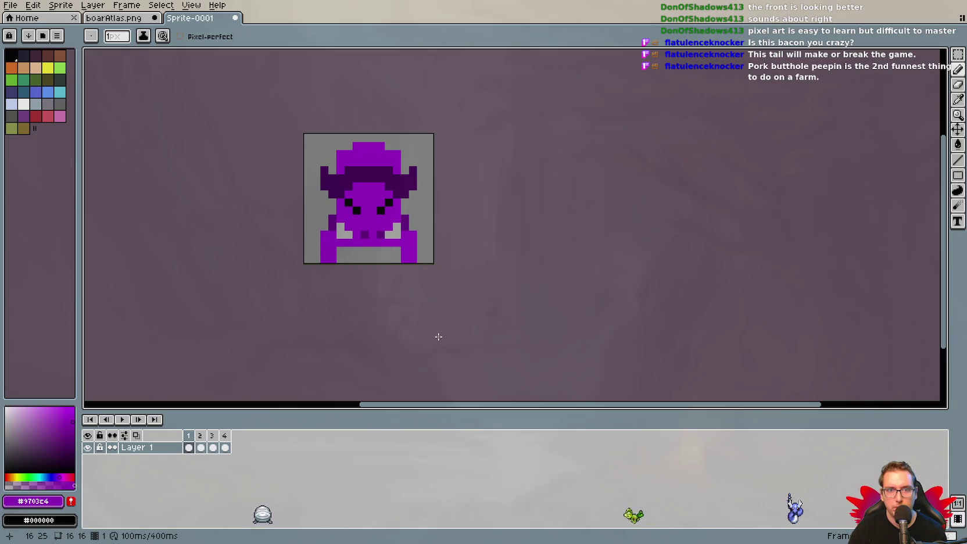
Undo two stray strokes near the feet and preview the animation, stopping on frame 1.
key(ctrl+z)
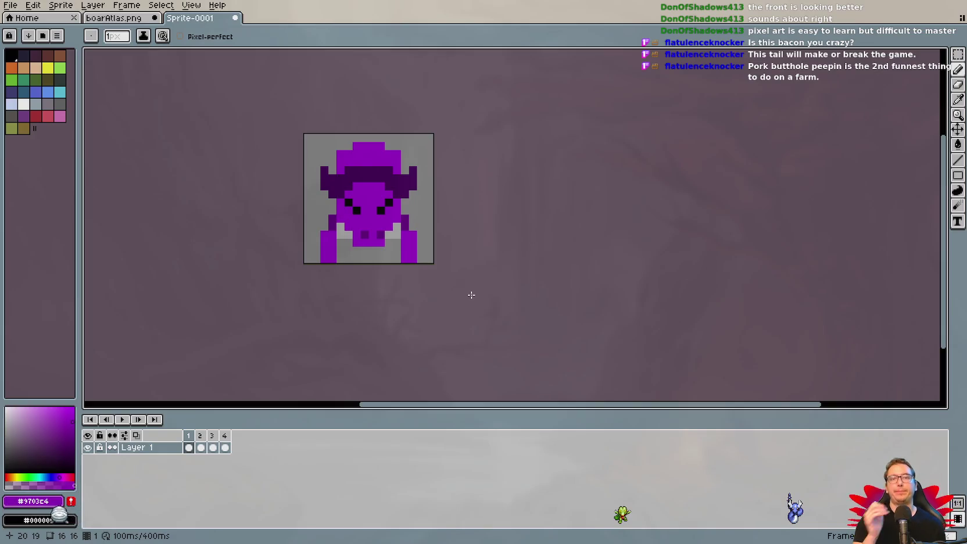
key(ctrl+z)
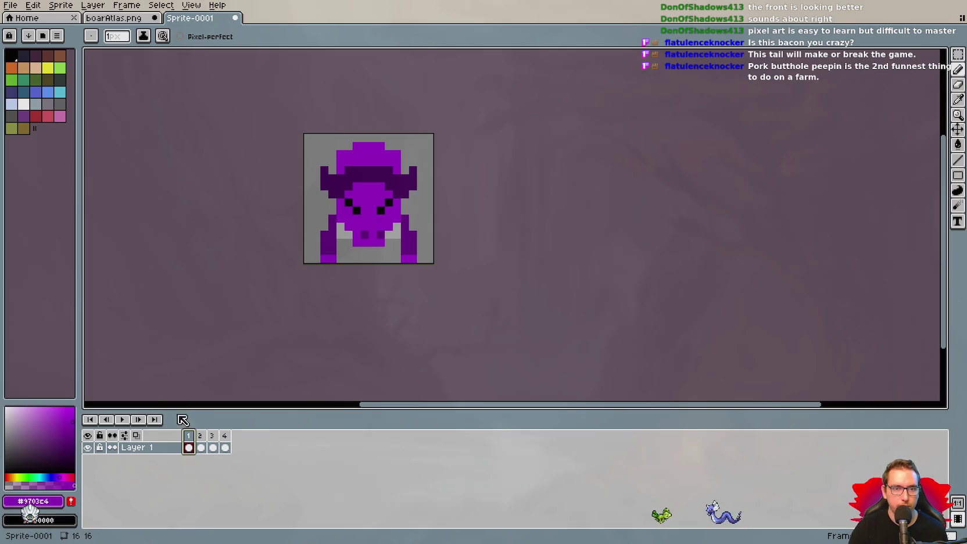
click(124, 421)
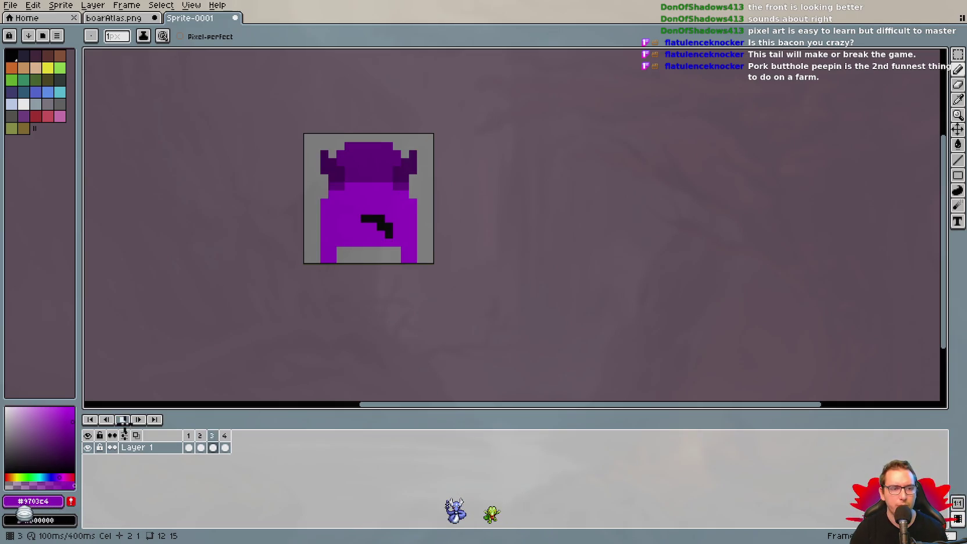
click(190, 435)
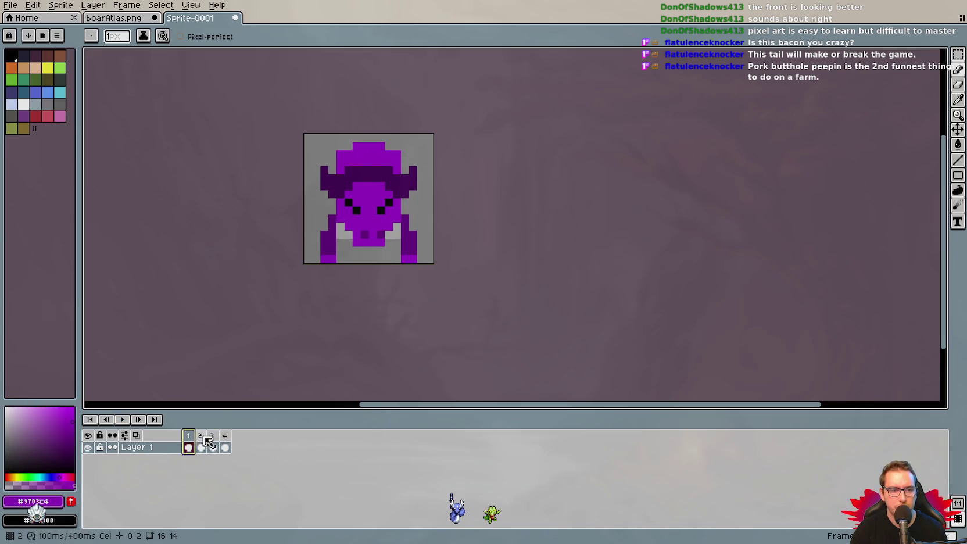
On frame 2, use dark purples #3e0051 and #60007d to reshape the mane into a small ear.
click(201, 437)
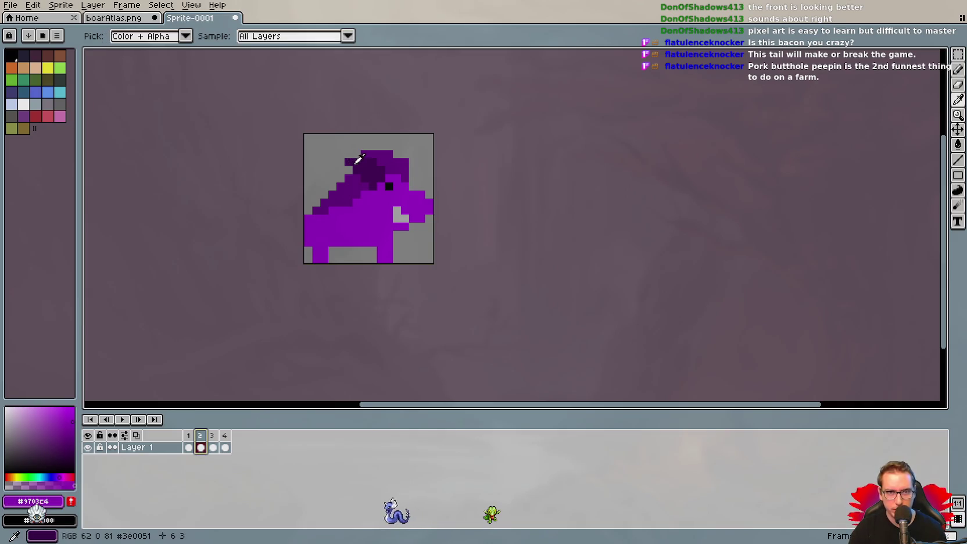
alt+click(358, 164)
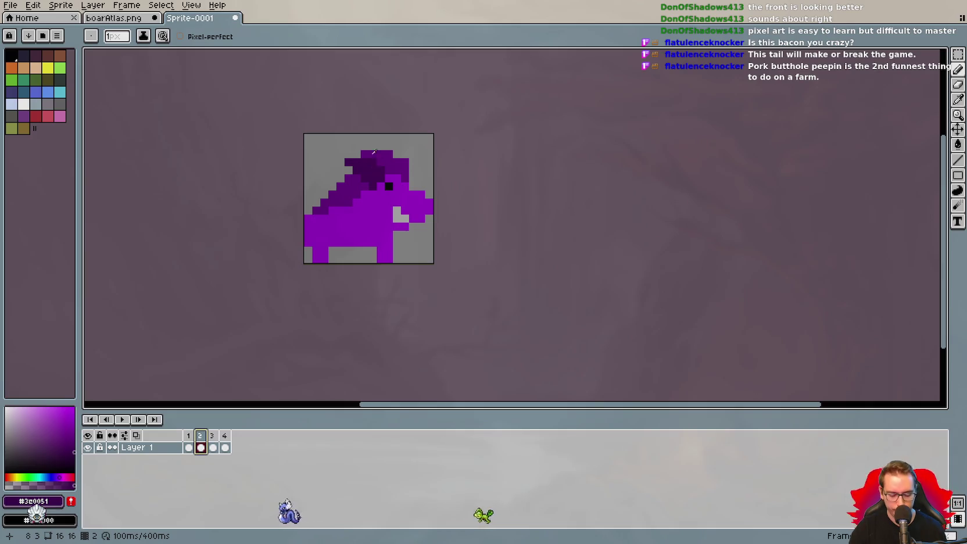
alt+click(372, 162)
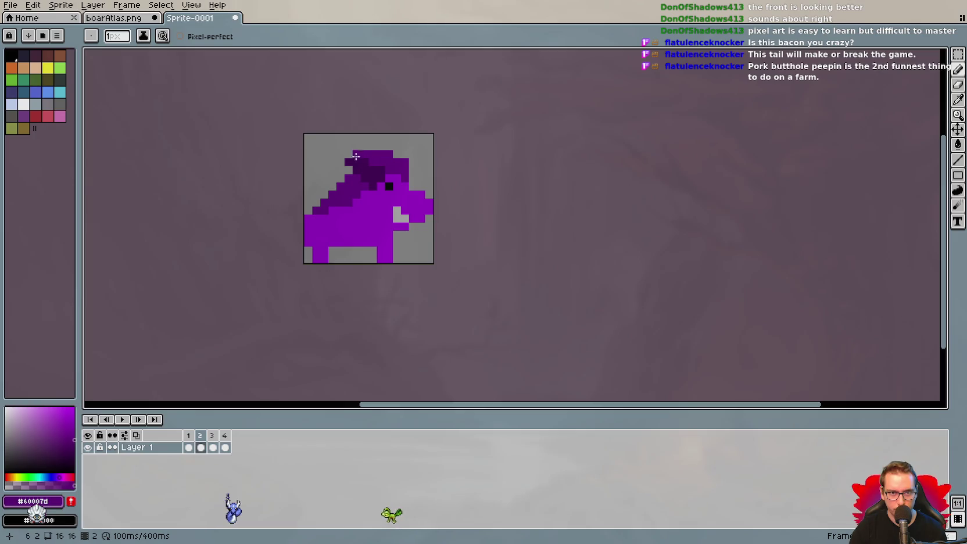
alt+click(350, 155)
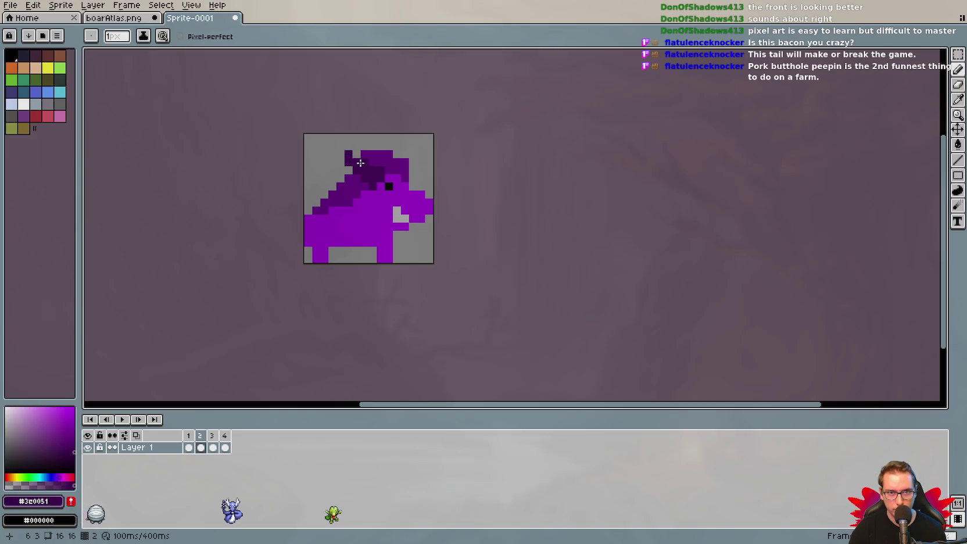
right_click(356, 157)
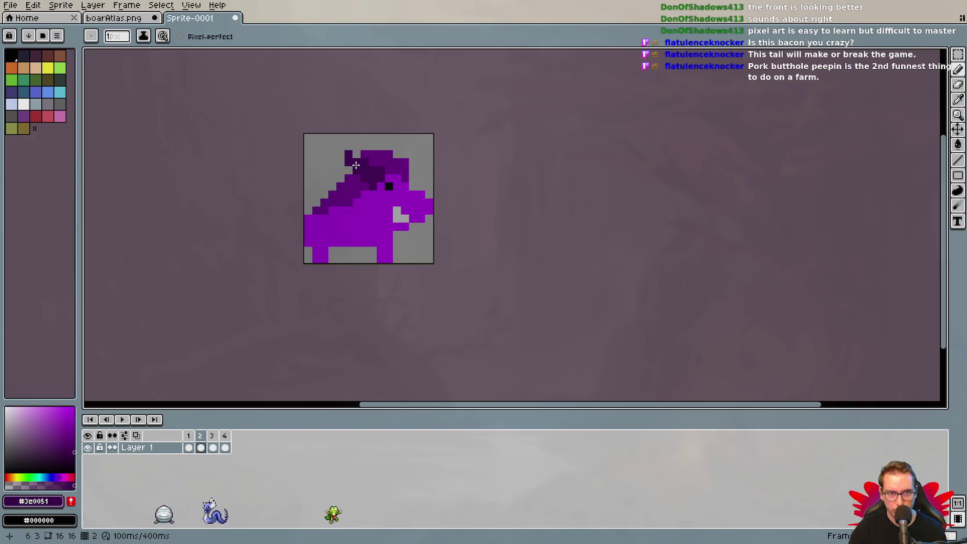
click(347, 154)
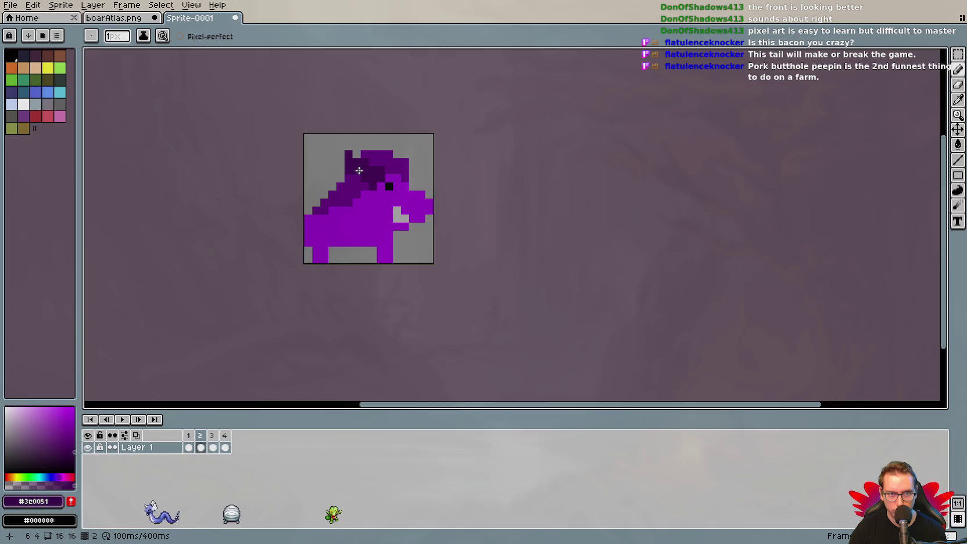
key(ctrl)
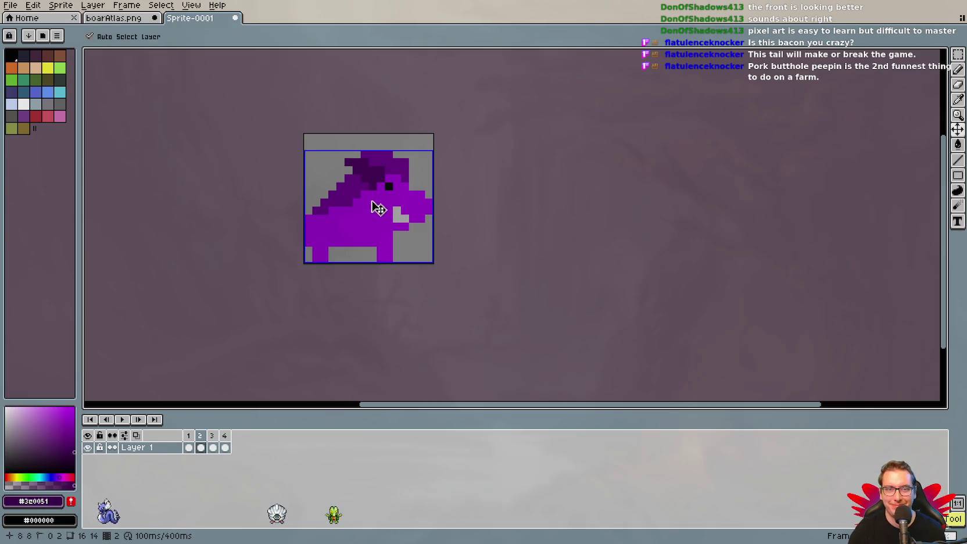
click(397, 211)
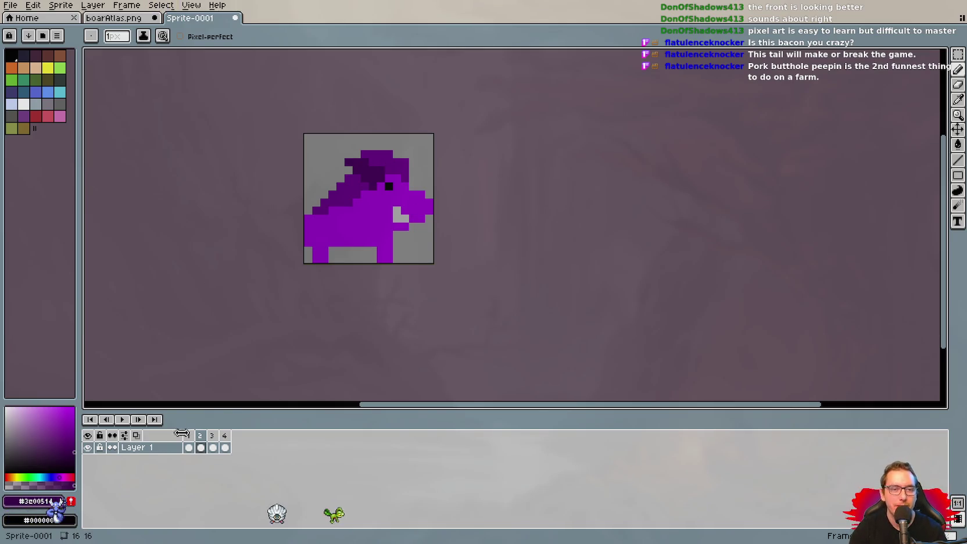
Step through frames 1–4 to compare the boar's views, ending on frame 1.
click(189, 447)
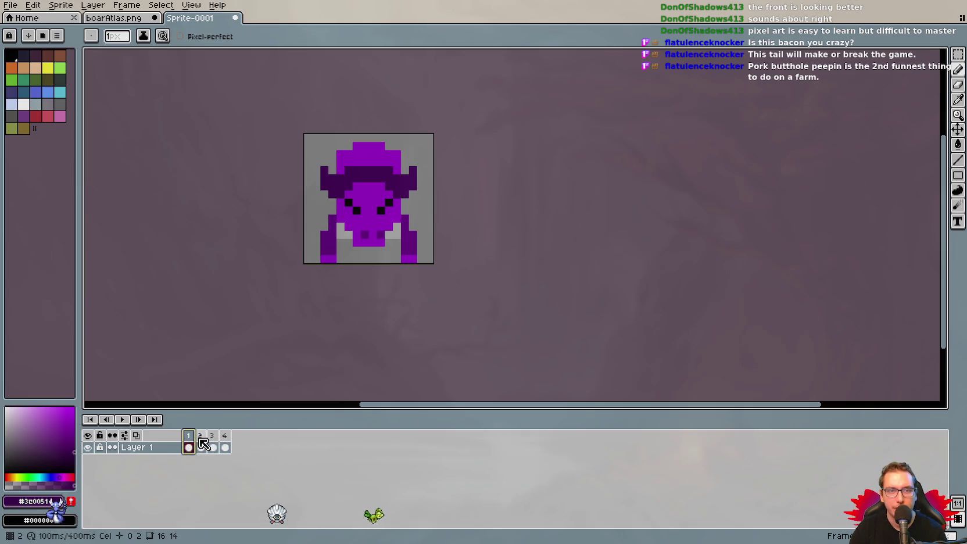
click(201, 445)
click(213, 446)
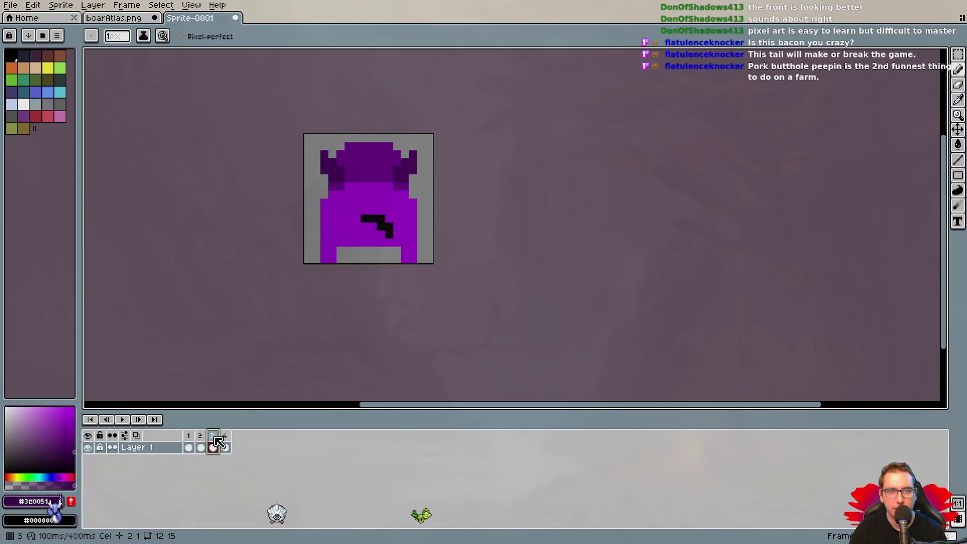
click(226, 445)
click(189, 446)
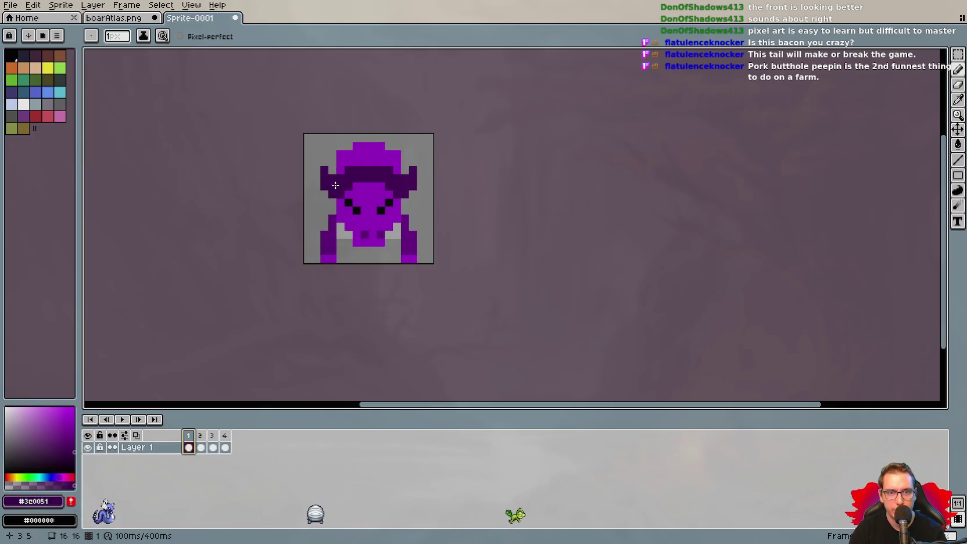
Erase both ear tips on frame 1, undo the erasures, and pick bright purple #9703c4.
key(e)
click(324, 170)
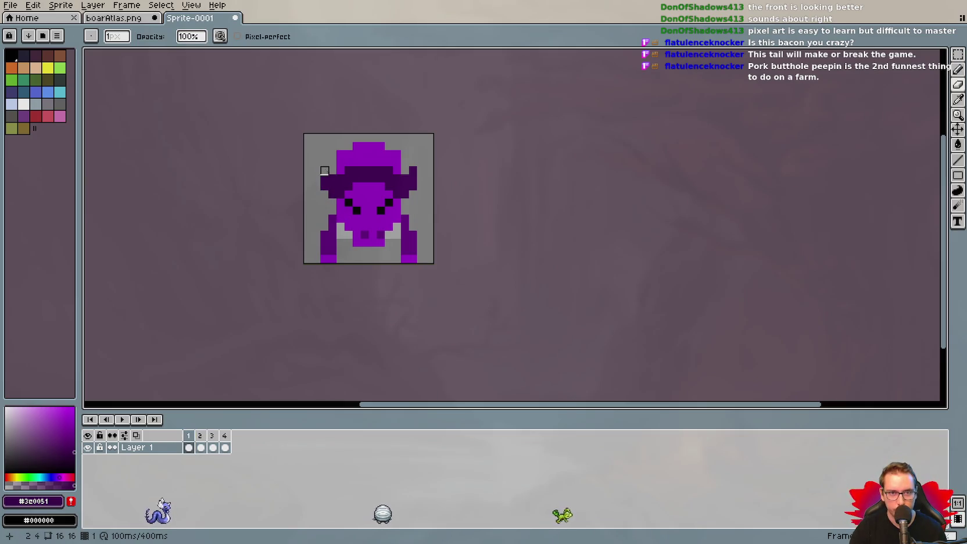
click(413, 171)
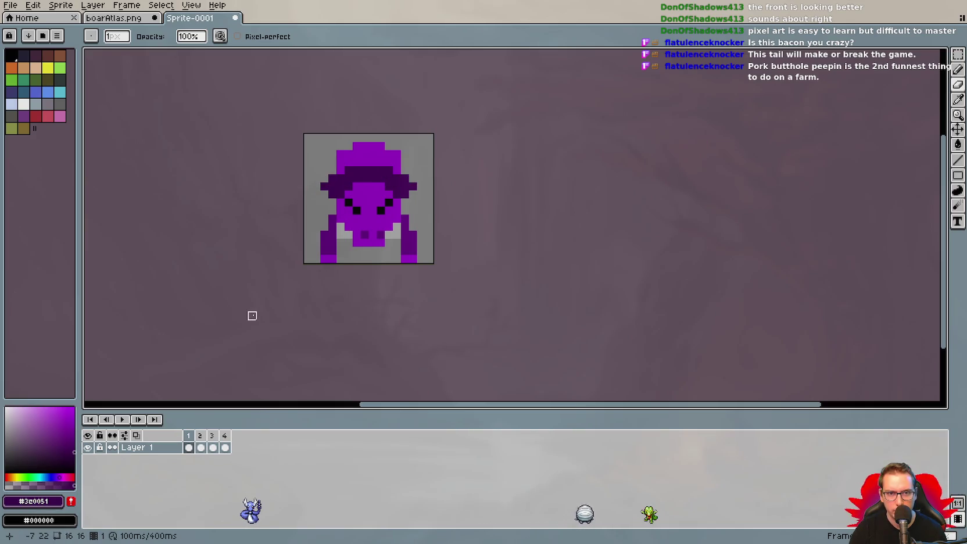
key(ctrl+z)
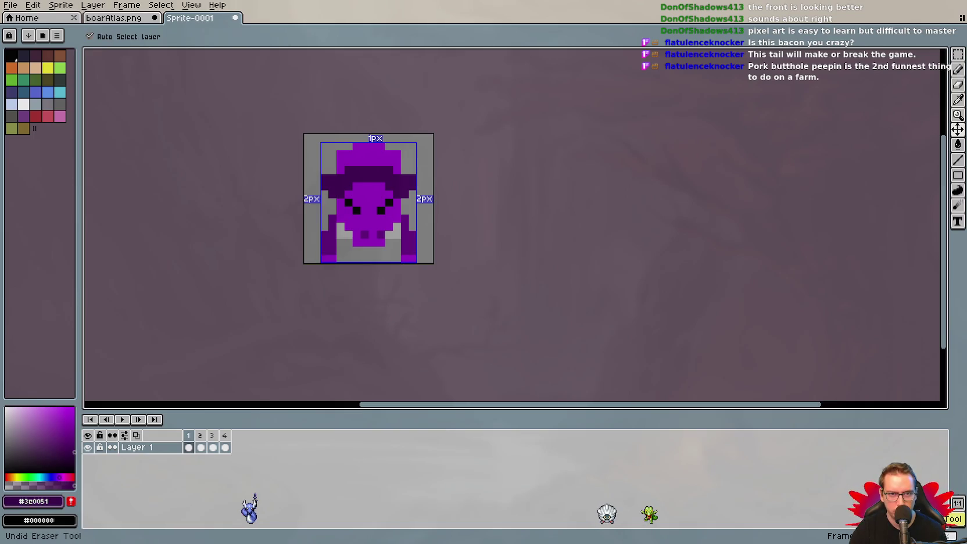
key(ctrl+z)
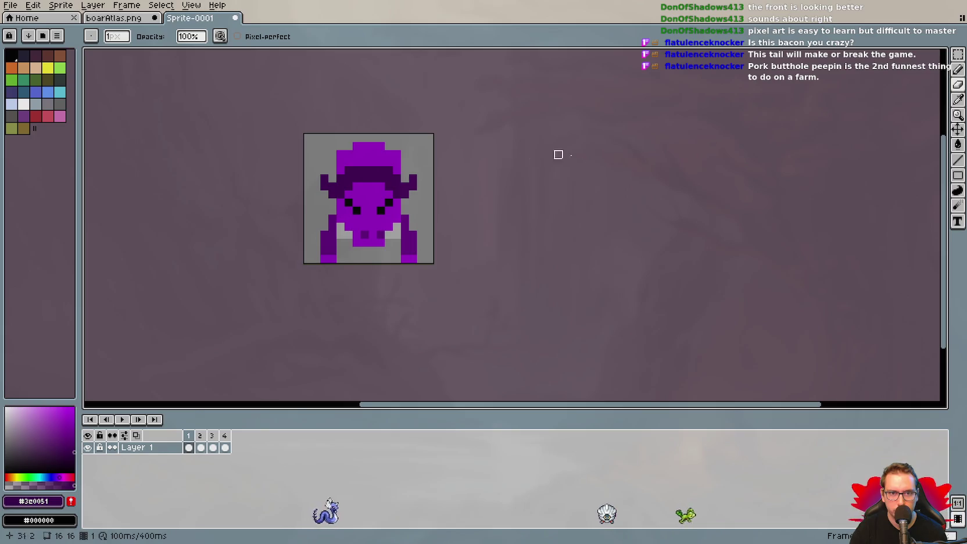
key(i)
click(371, 155)
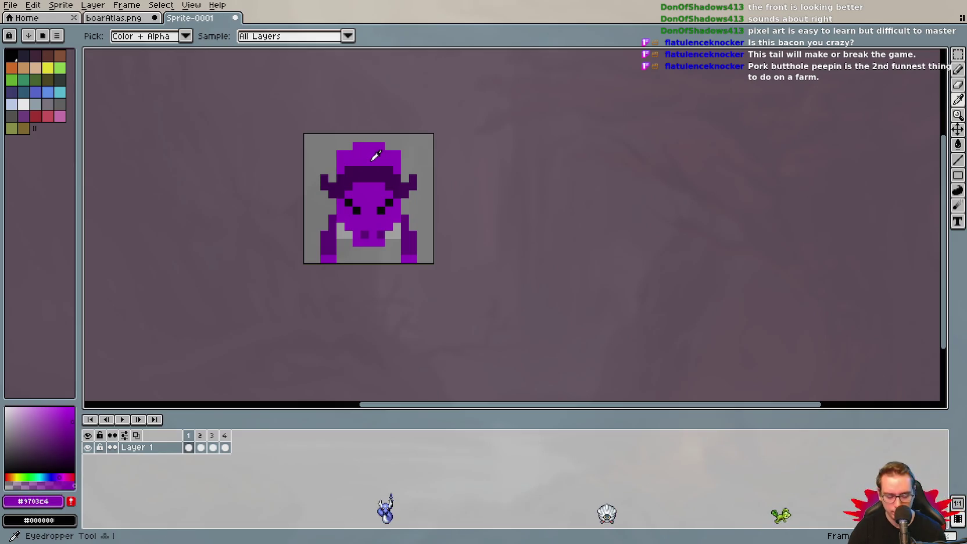
key(b)
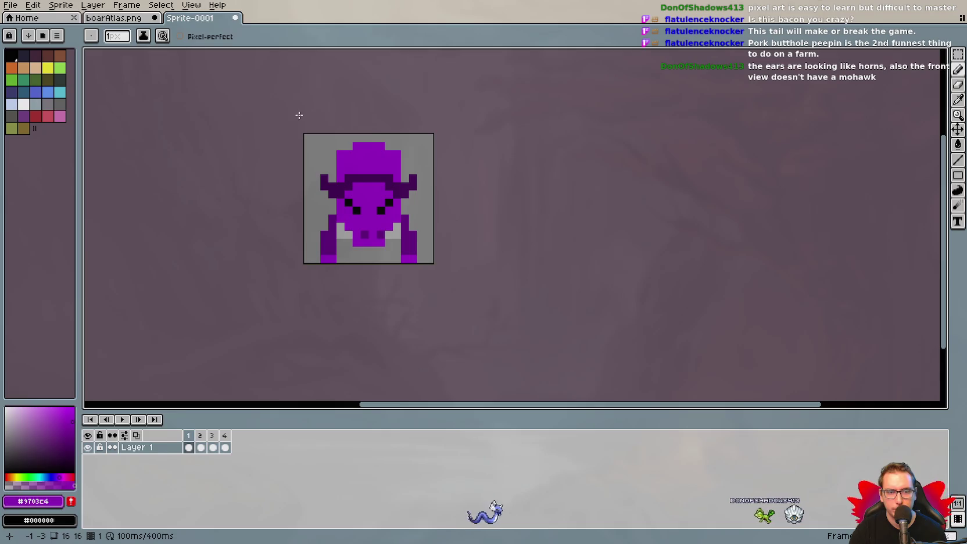
Preview the animation, return to frame 1 and undo the last pencil stroke.
key(Return)
key(Return)
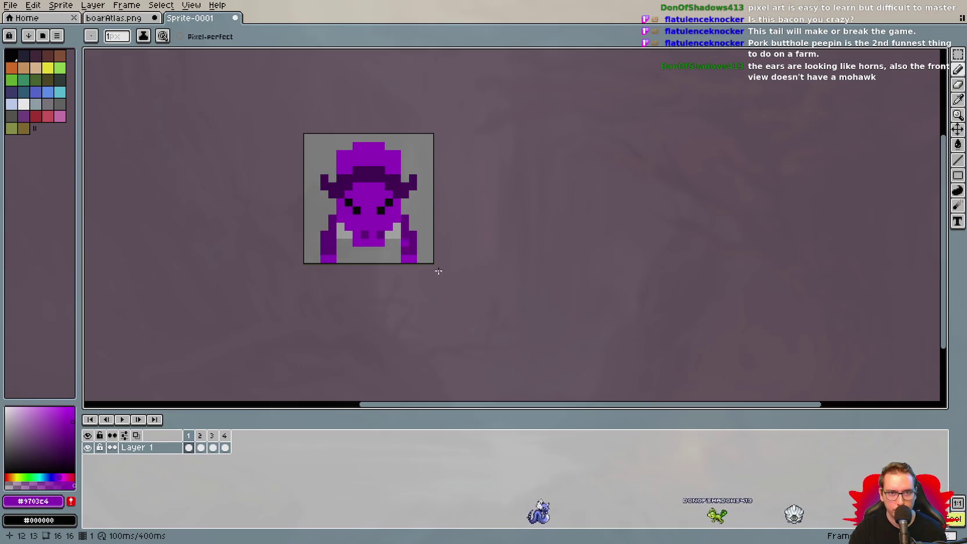
click(123, 421)
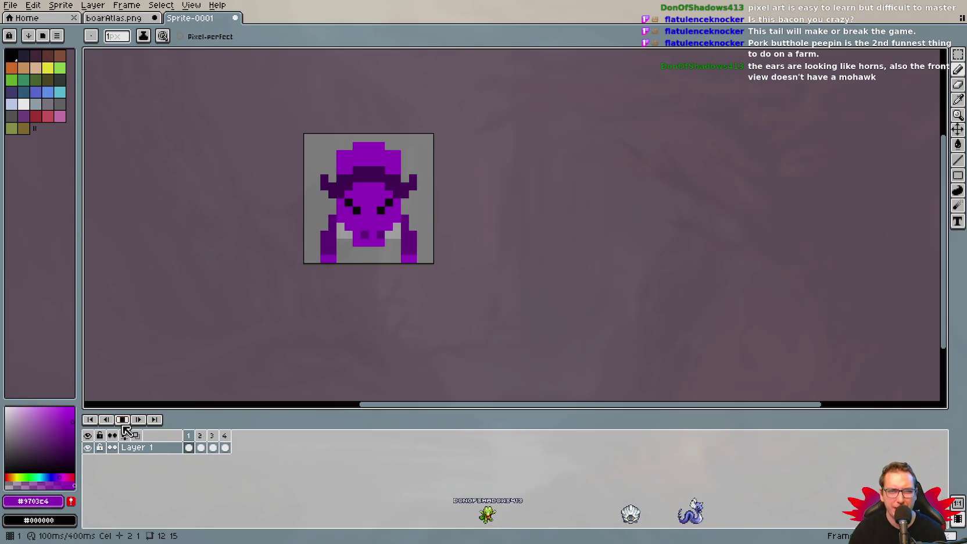
click(122, 419)
click(225, 436)
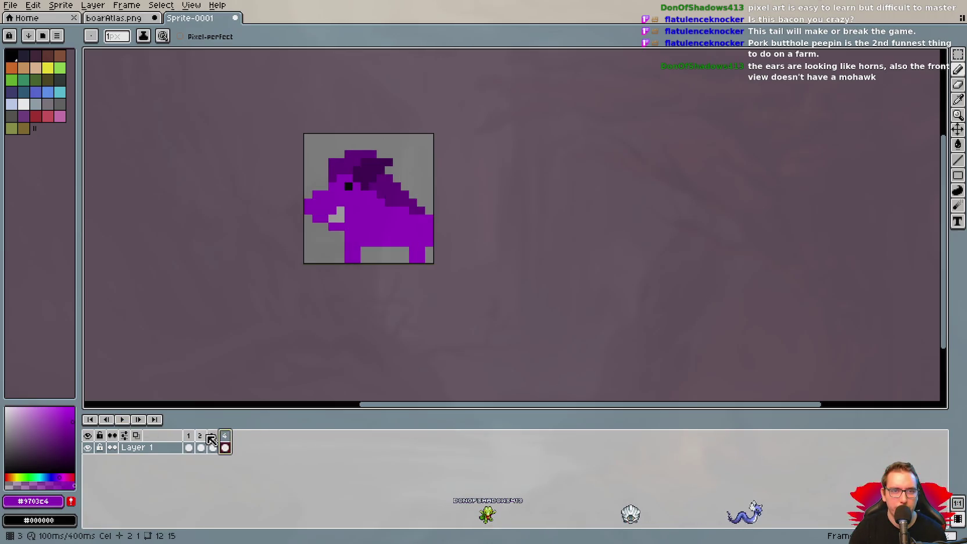
click(190, 436)
key(ctrl+z)
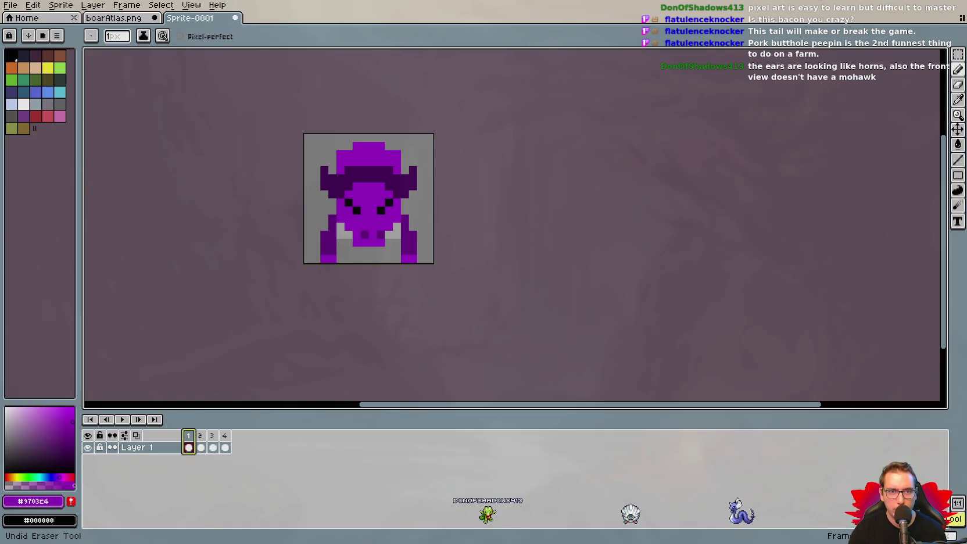
Replay the animation and flip through all four frames to compare the views.
click(116, 420)
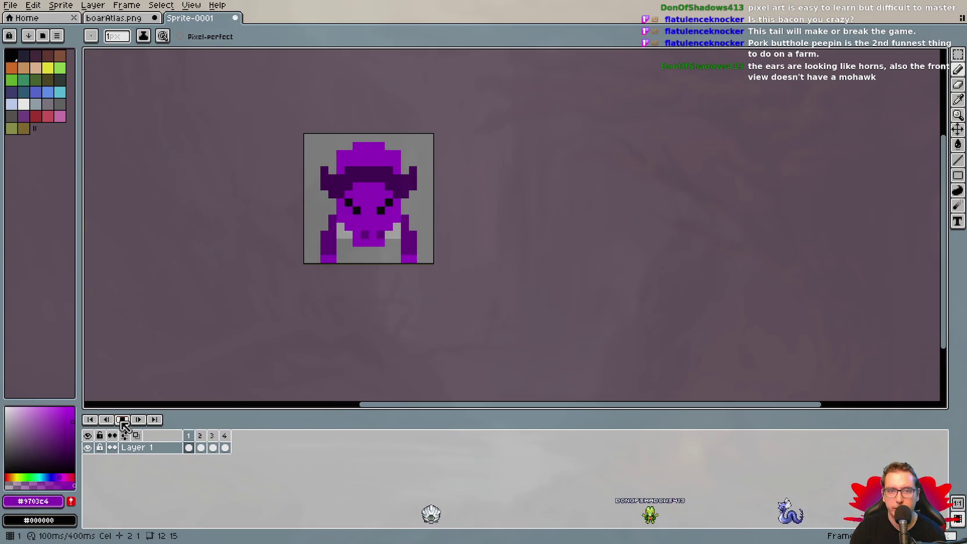
click(122, 419)
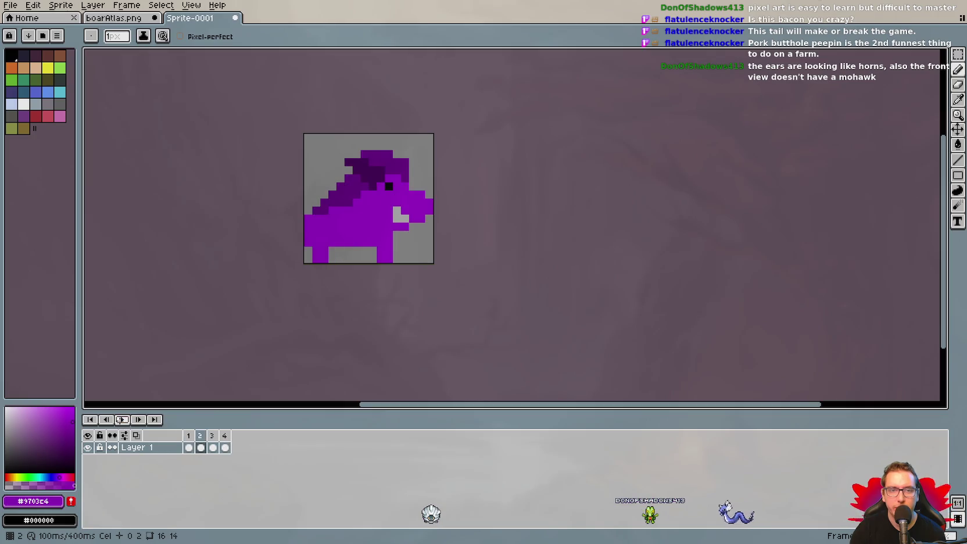
click(192, 437)
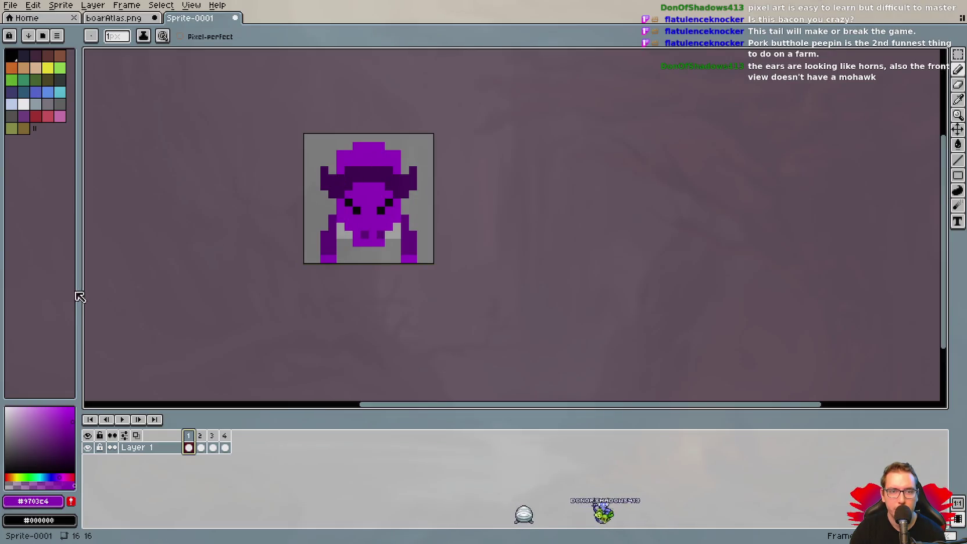
click(201, 447)
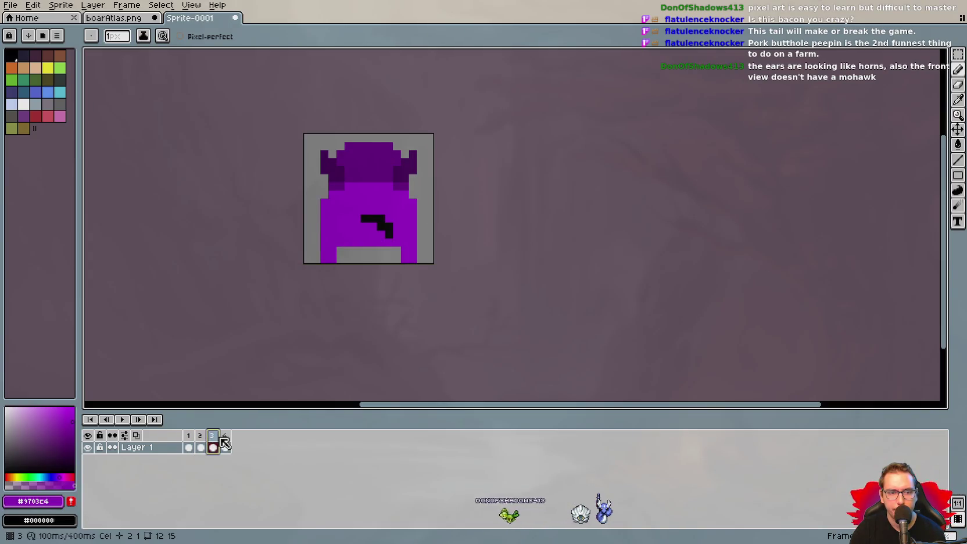
click(225, 439)
click(212, 439)
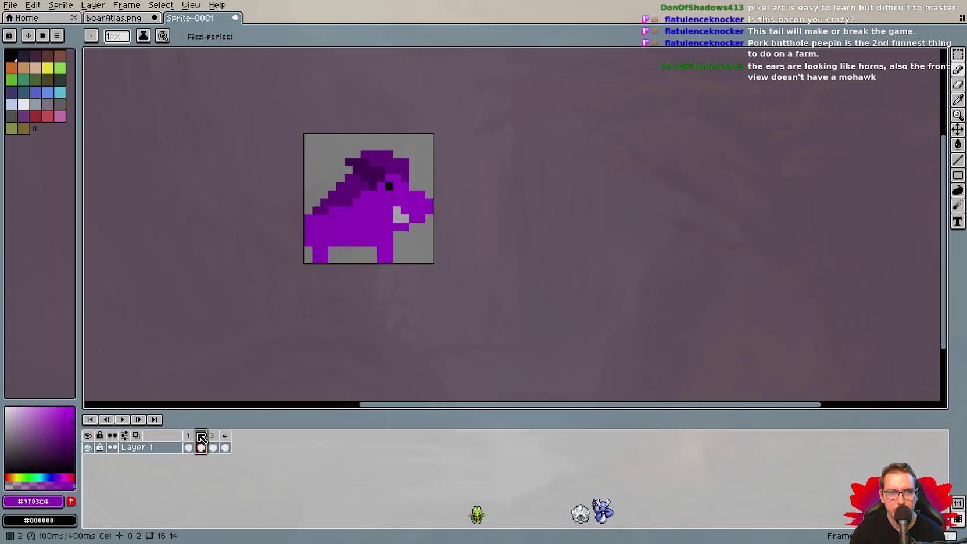
click(192, 435)
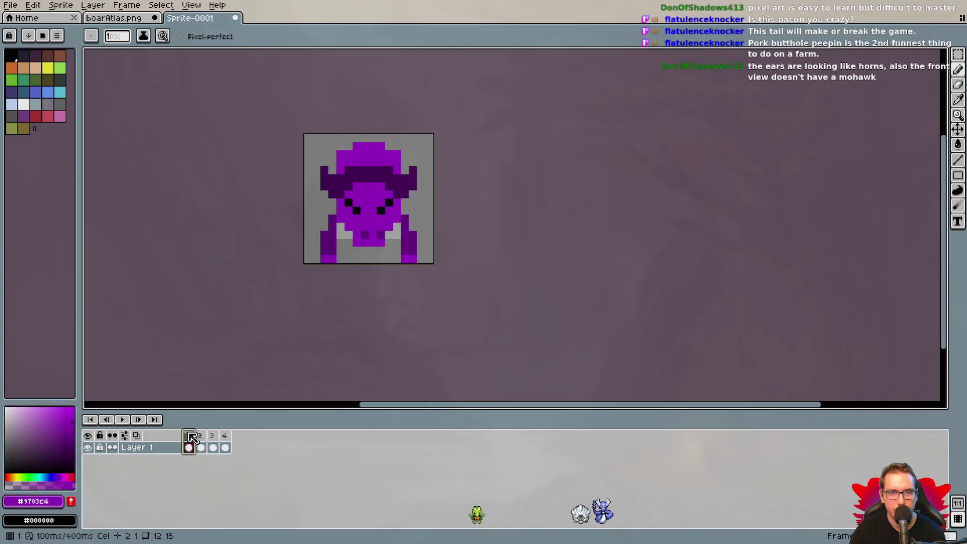
click(200, 436)
Pick medium purple #60007d from the hair and flip between the side and front frames.
key(i)
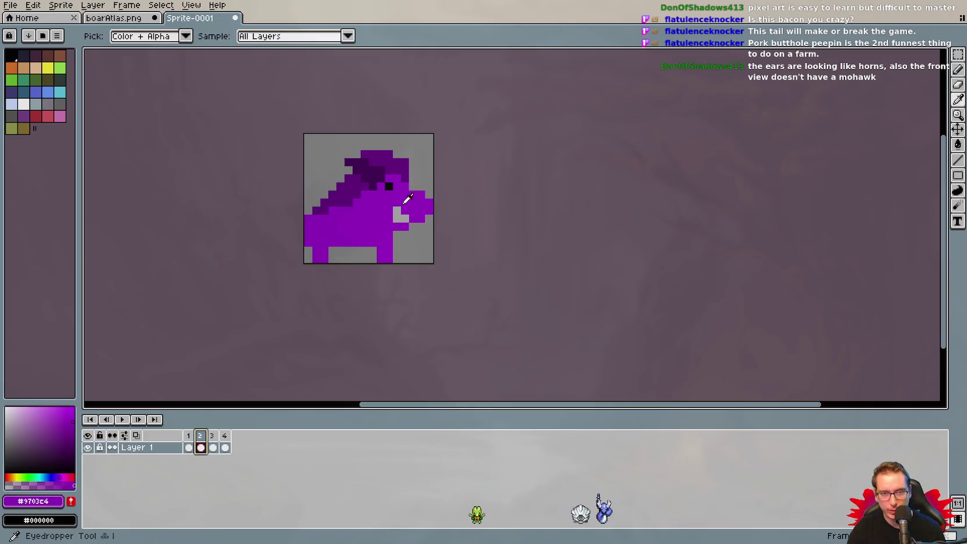
click(386, 160)
key(b)
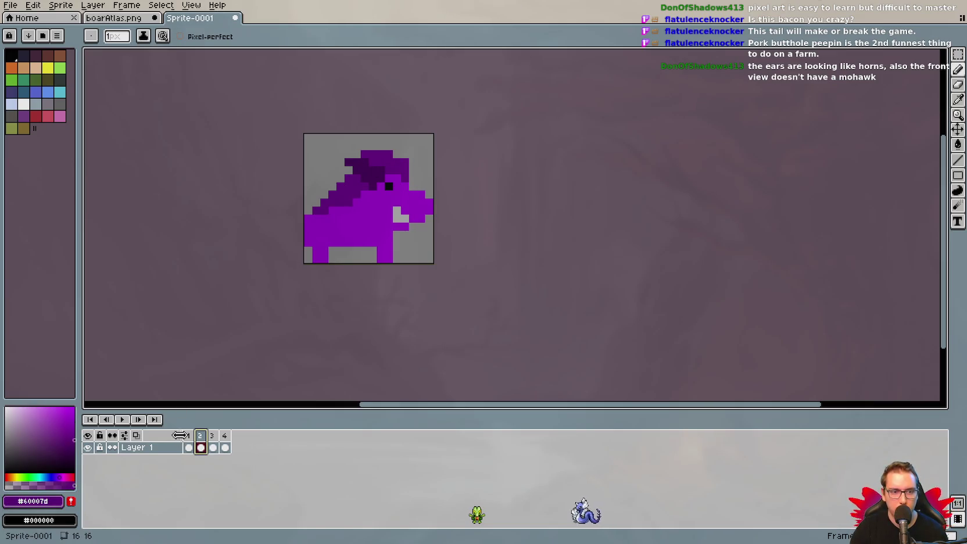
click(214, 435)
click(225, 436)
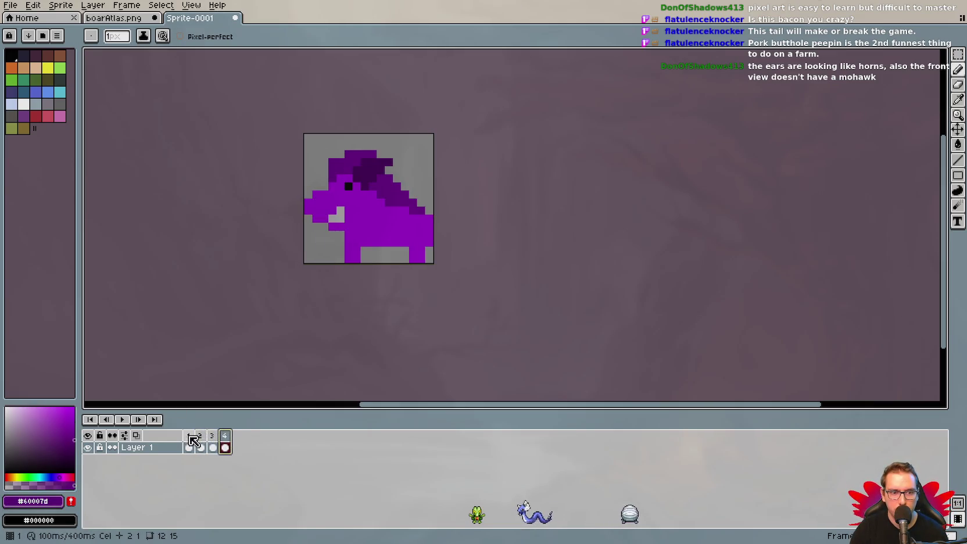
click(189, 435)
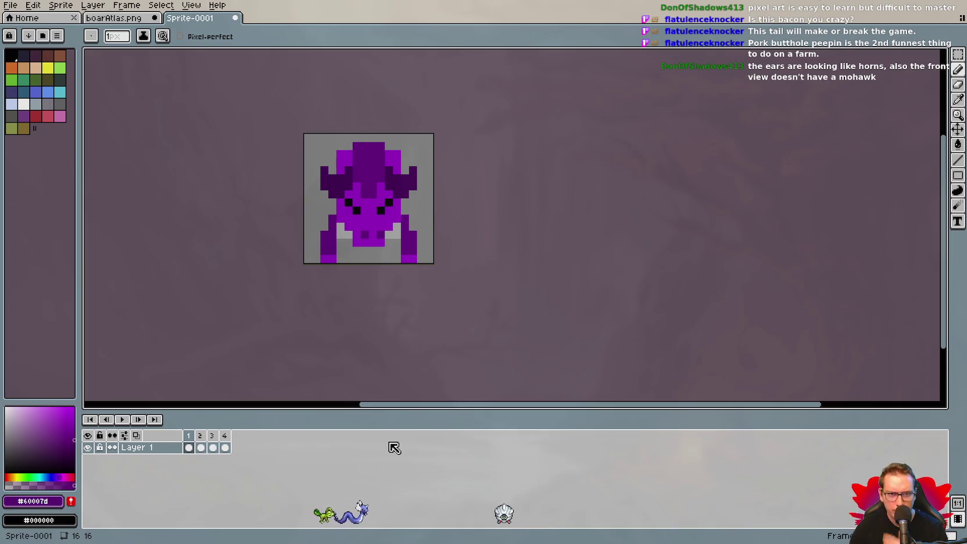
On frame 1, pick black from the eye and paint a brow pixel above it, then re-pick the main purple.
key(i)
click(372, 204)
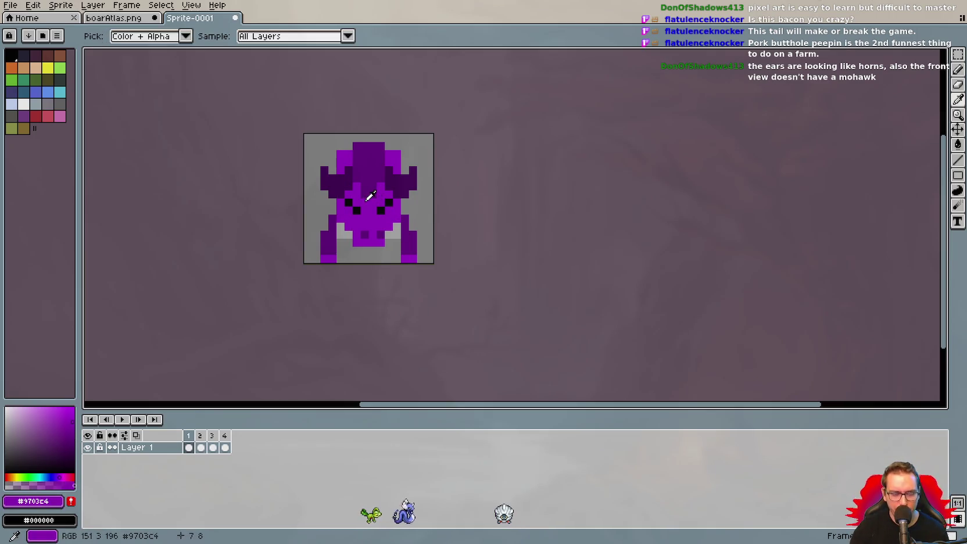
key(b)
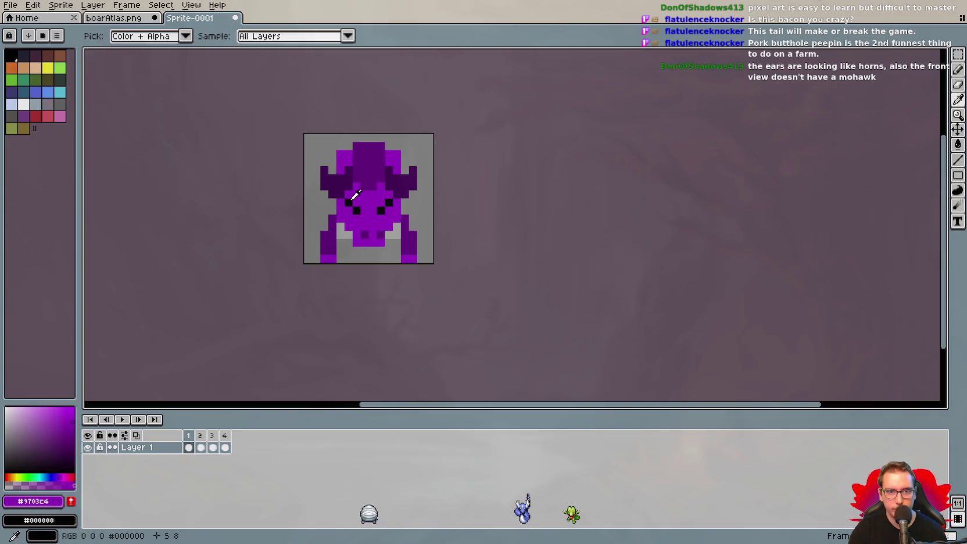
alt+click(348, 201)
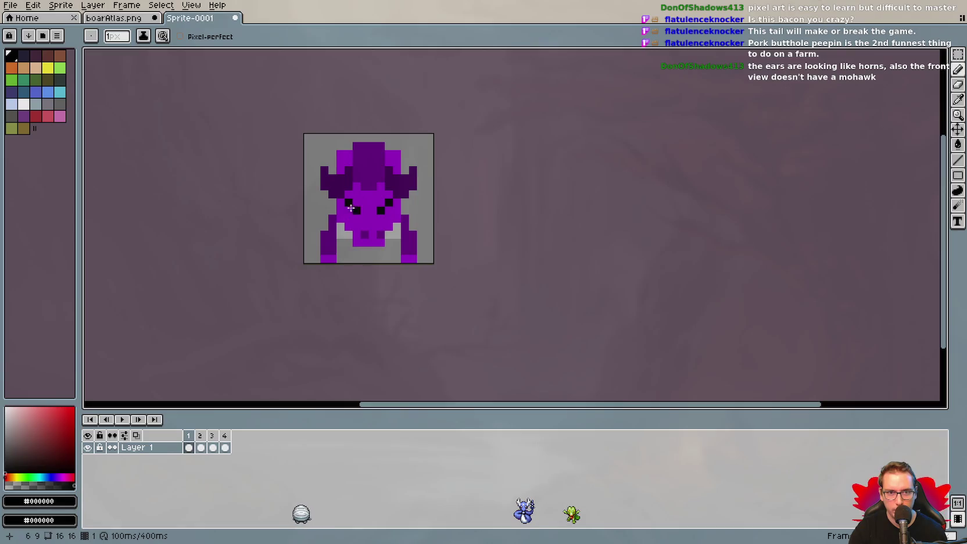
click(356, 202)
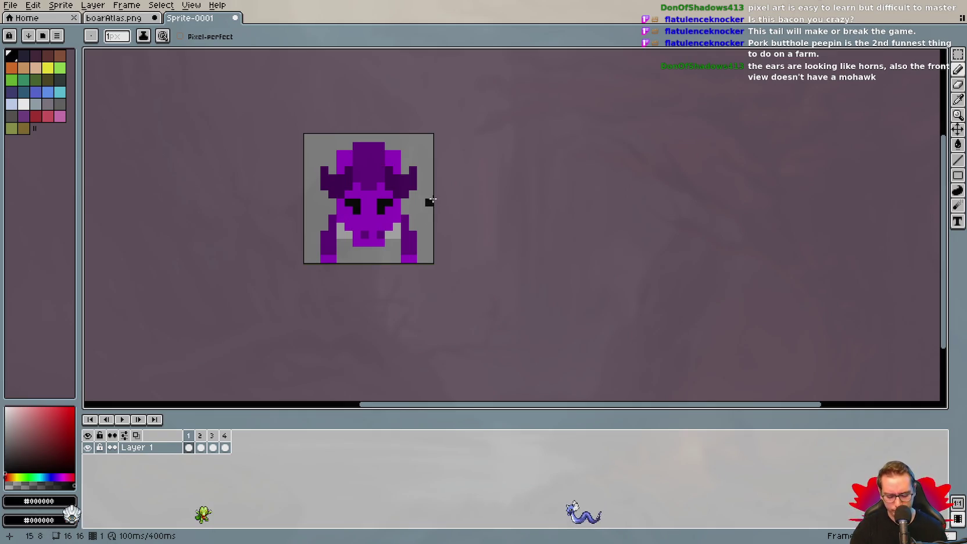
key(i)
click(344, 154)
key(b)
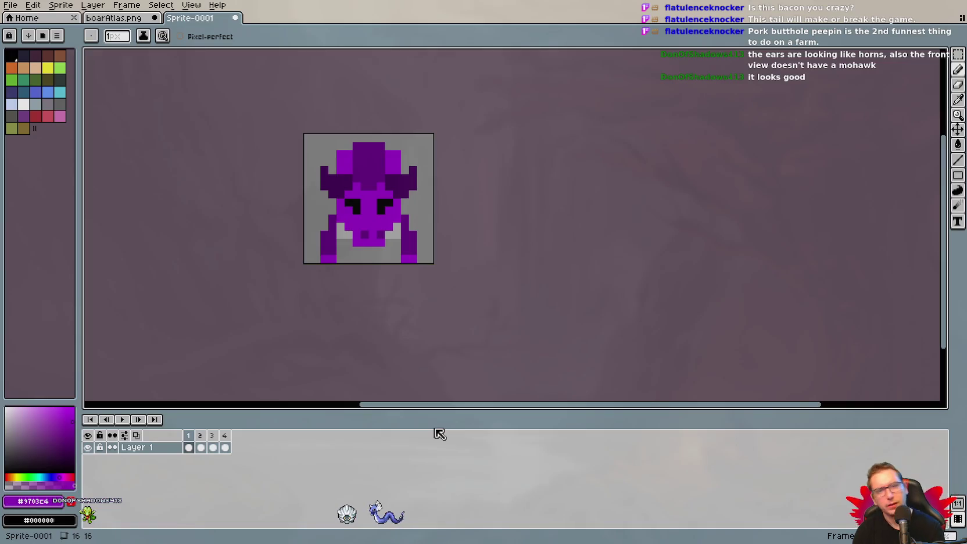
Play and stop the animation preview, then show the right-facing side frame.
click(122, 418)
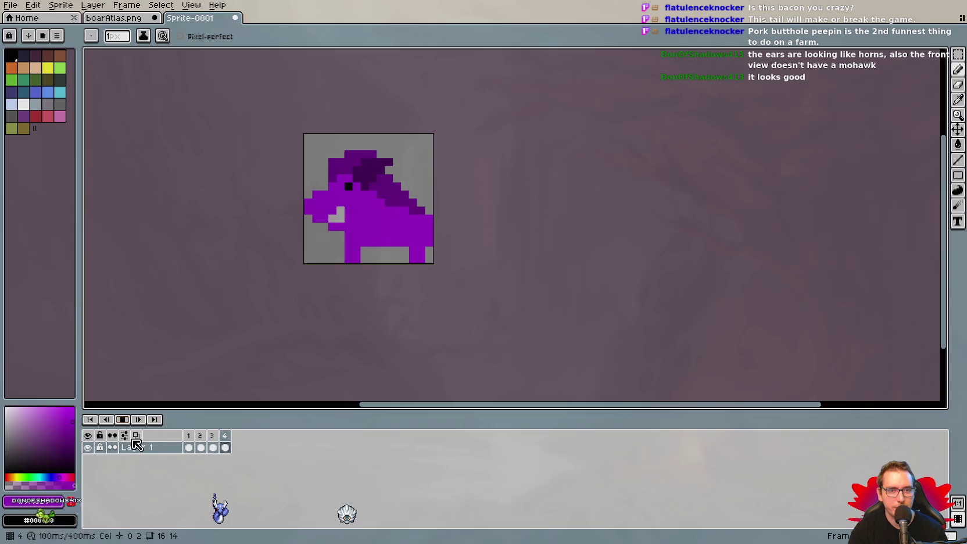
click(122, 419)
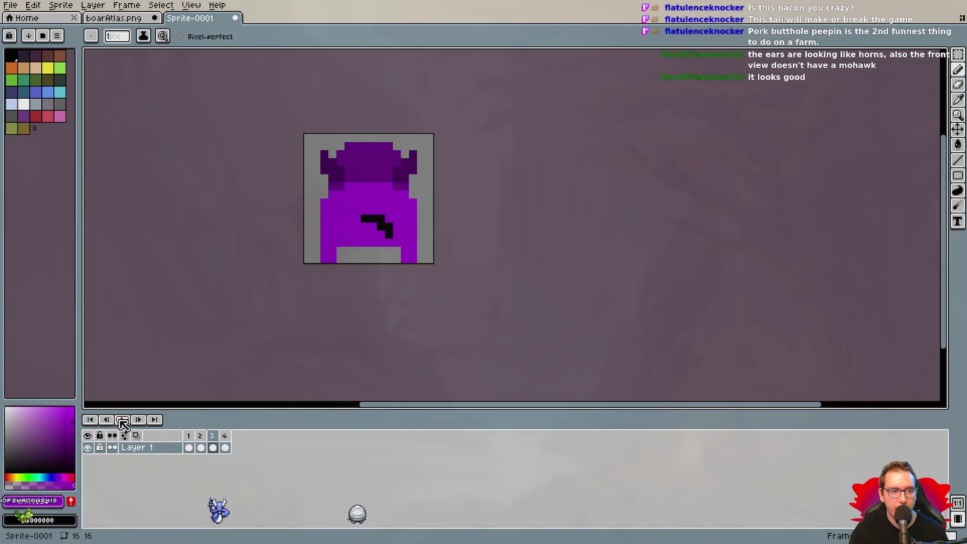
click(200, 447)
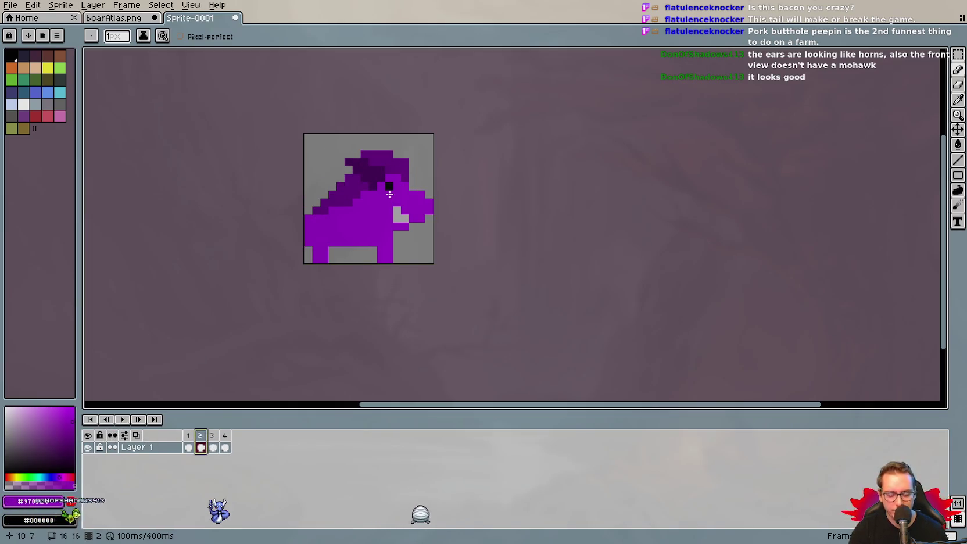
Pick black from the eye and enlarge the right-facing boar's eye, undoing a stray body pixel.
key(i)
click(391, 184)
key(b)
click(397, 194)
click(340, 226)
key(ctrl+z)
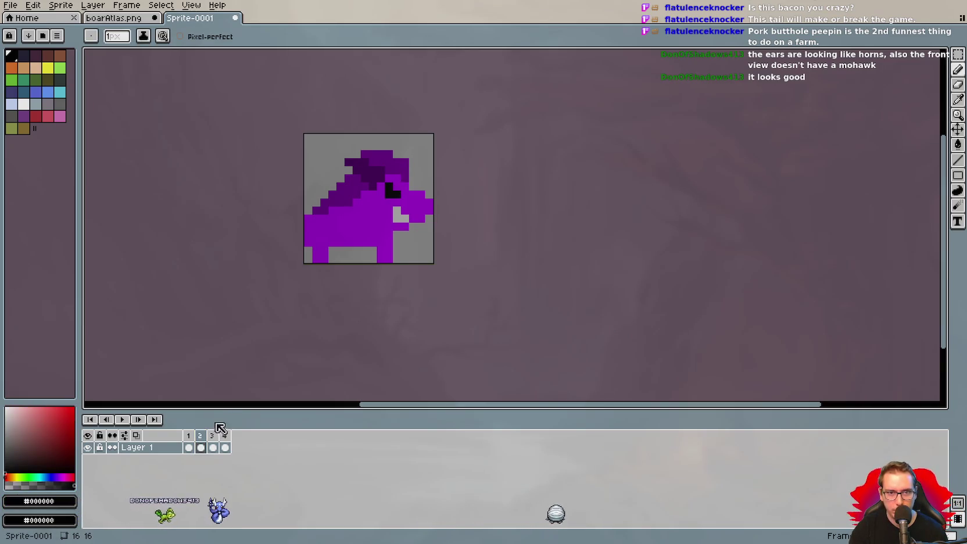
Compare the side and front frames, undoing the last pencil edit on the right-facing view.
click(227, 438)
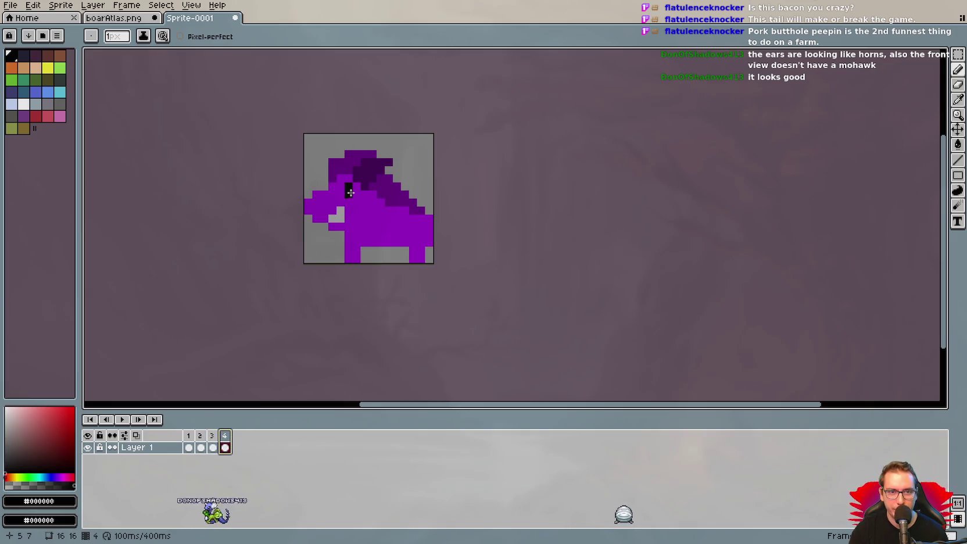
click(212, 435)
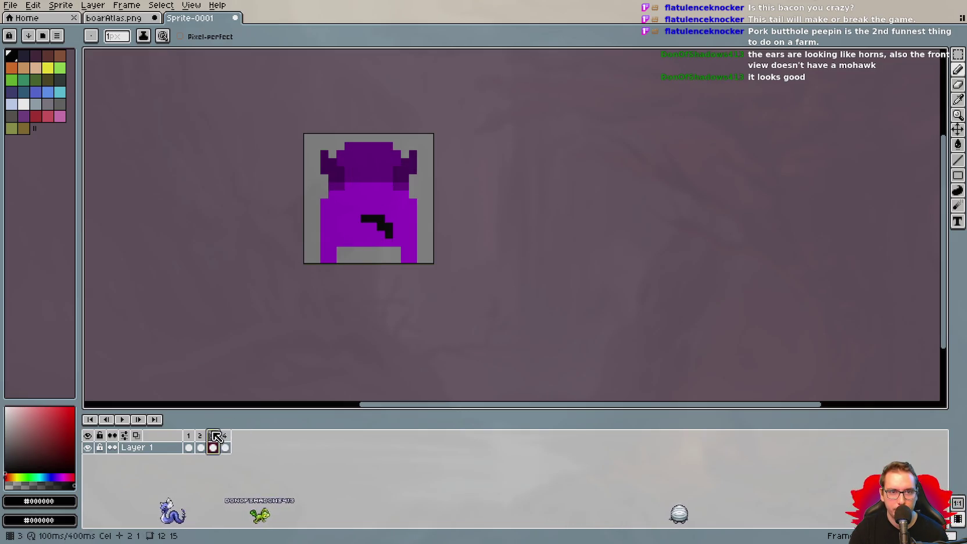
click(191, 436)
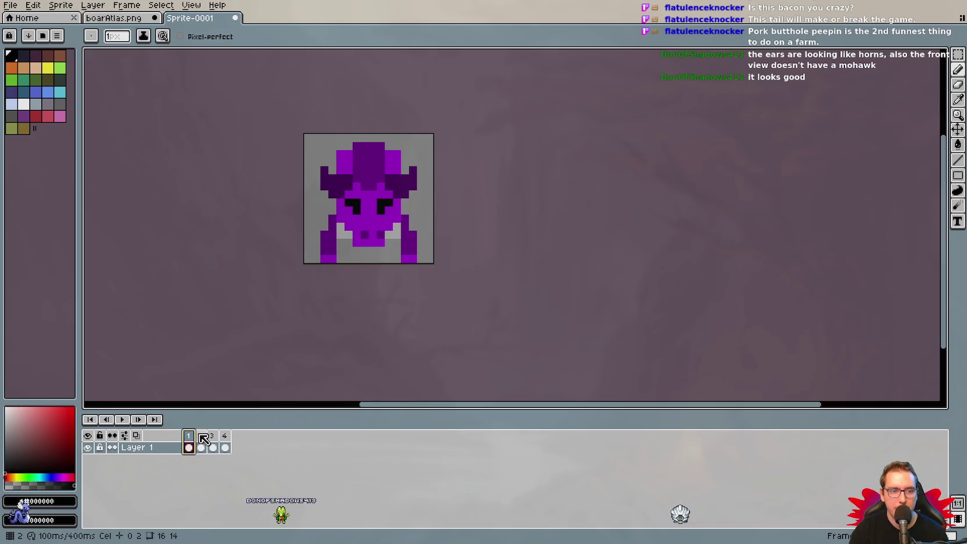
click(200, 436)
key(ctrl+z)
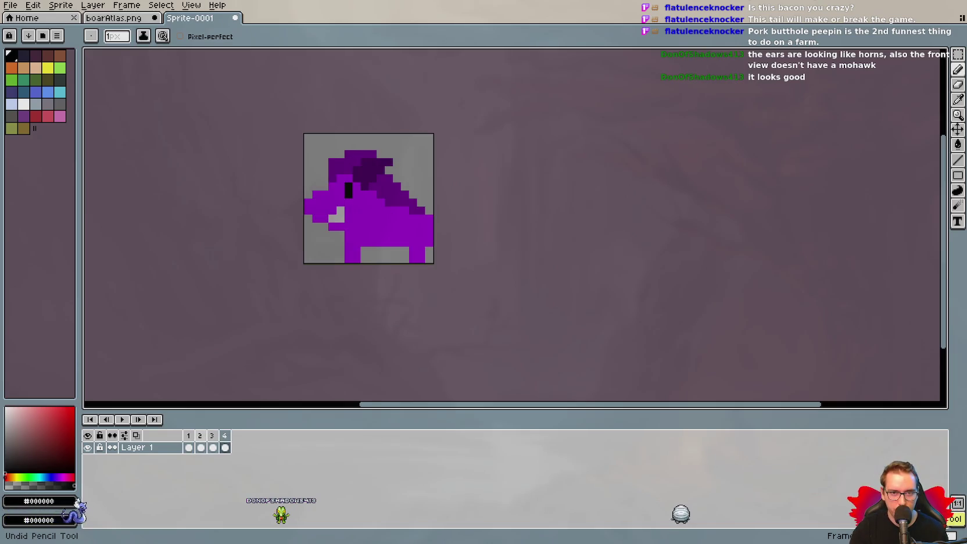
click(201, 436)
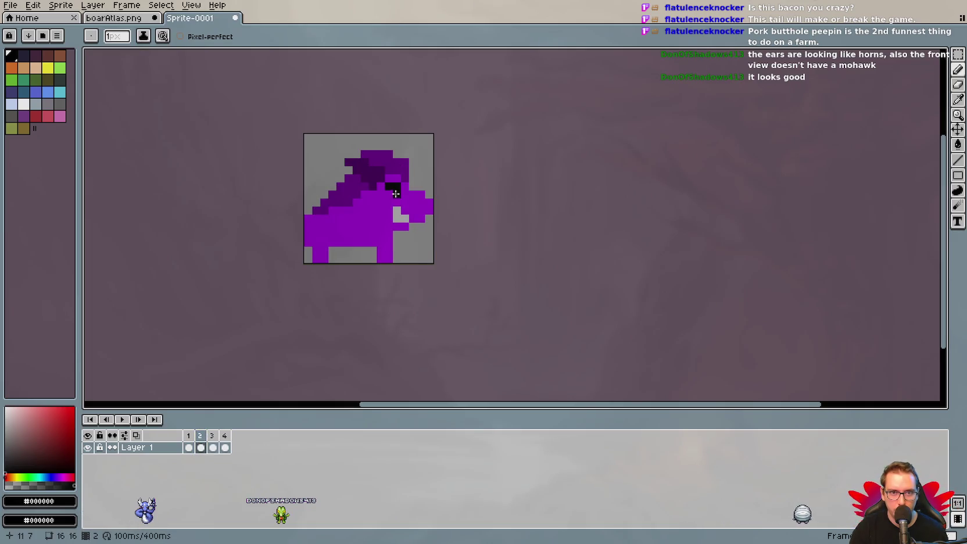
Adjust the left-facing boar's eye pixel while comparing it against the right-facing side frame.
click(224, 435)
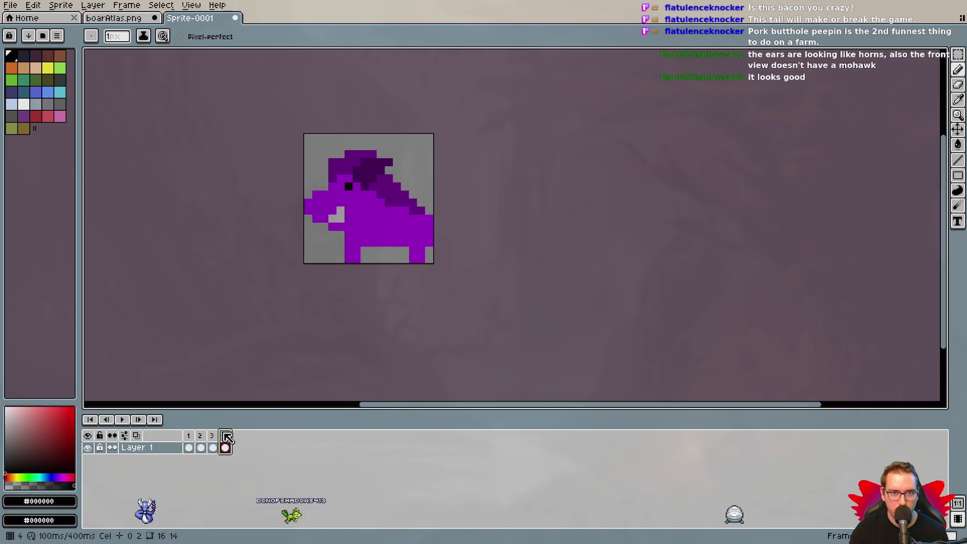
click(342, 186)
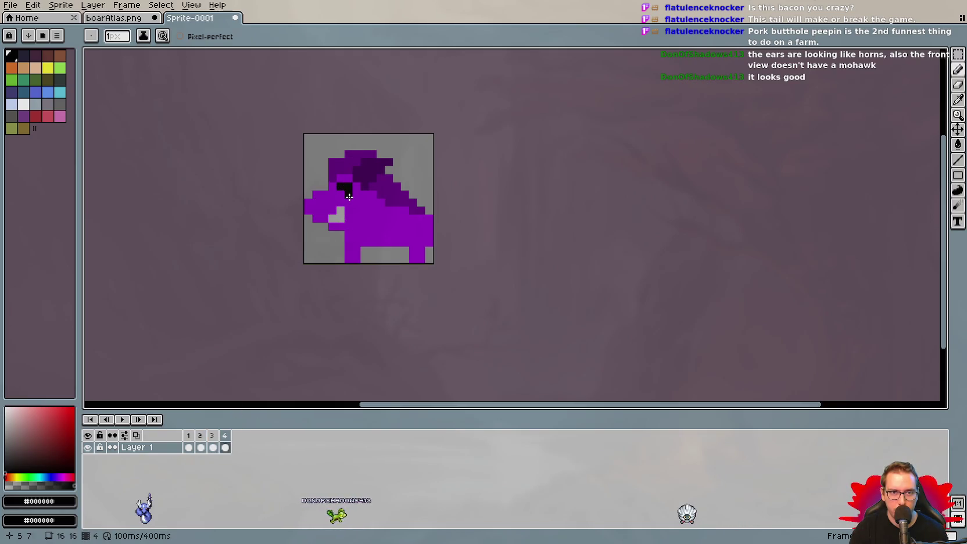
click(200, 446)
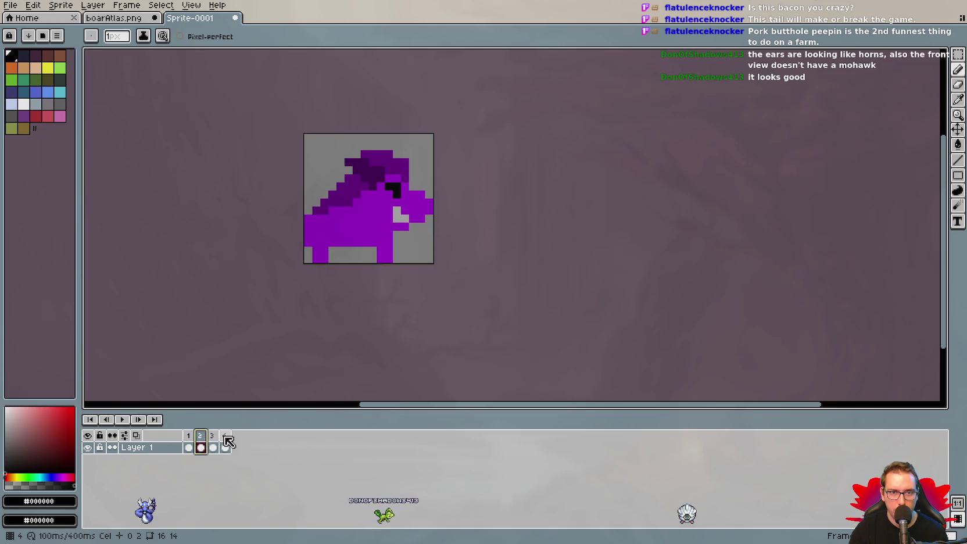
click(226, 437)
click(202, 436)
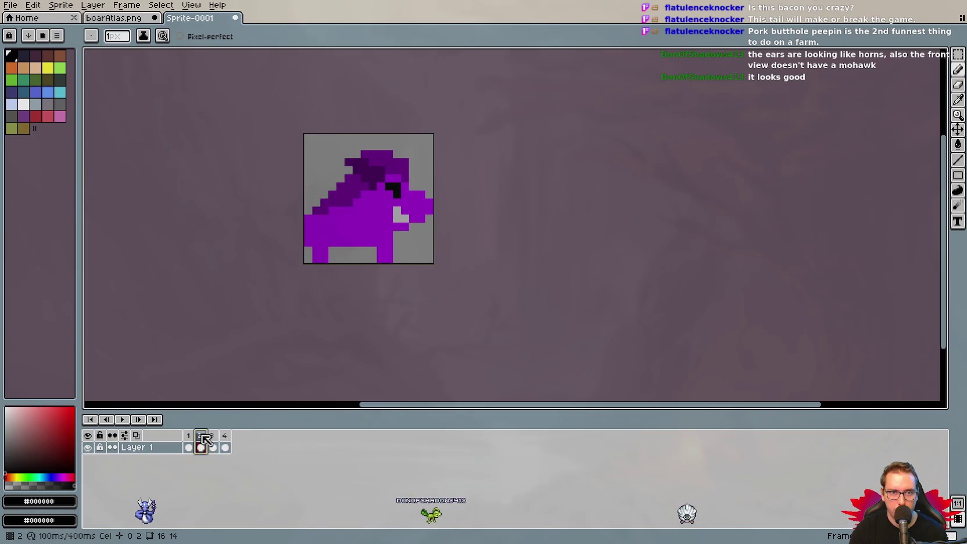
click(225, 436)
key(ctrl+z)
key(ctrl+z)
click(347, 193)
click(231, 301)
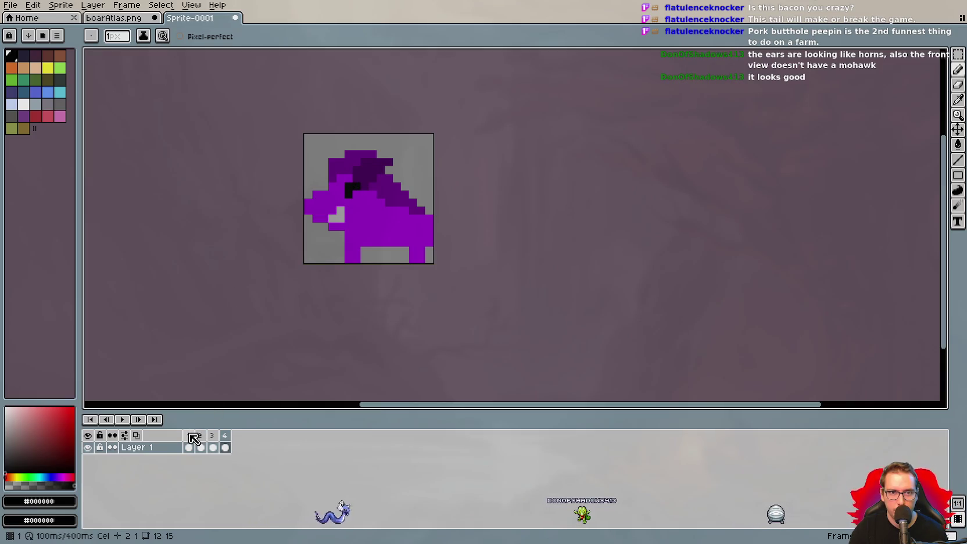
Step through the front, right-facing and left-facing frames to review each view.
click(190, 436)
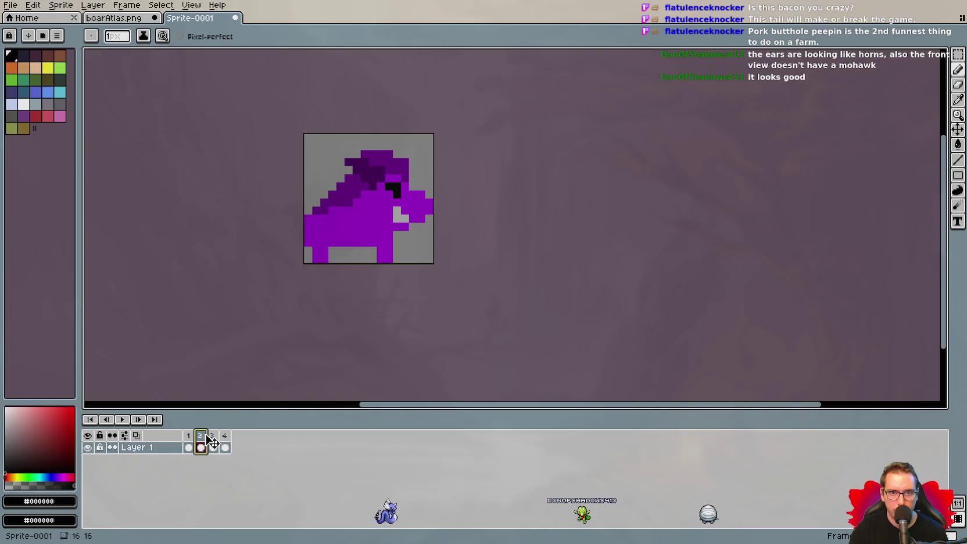
click(225, 436)
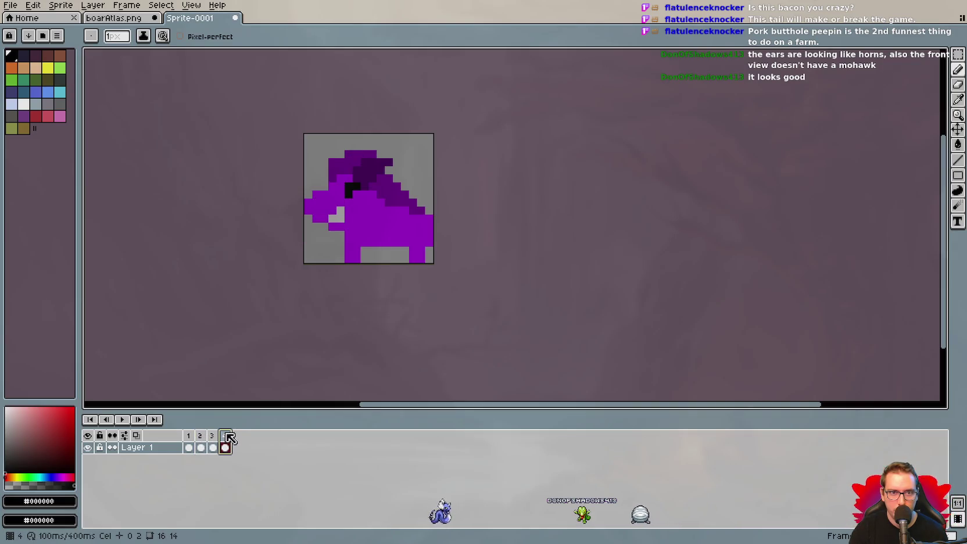
click(212, 436)
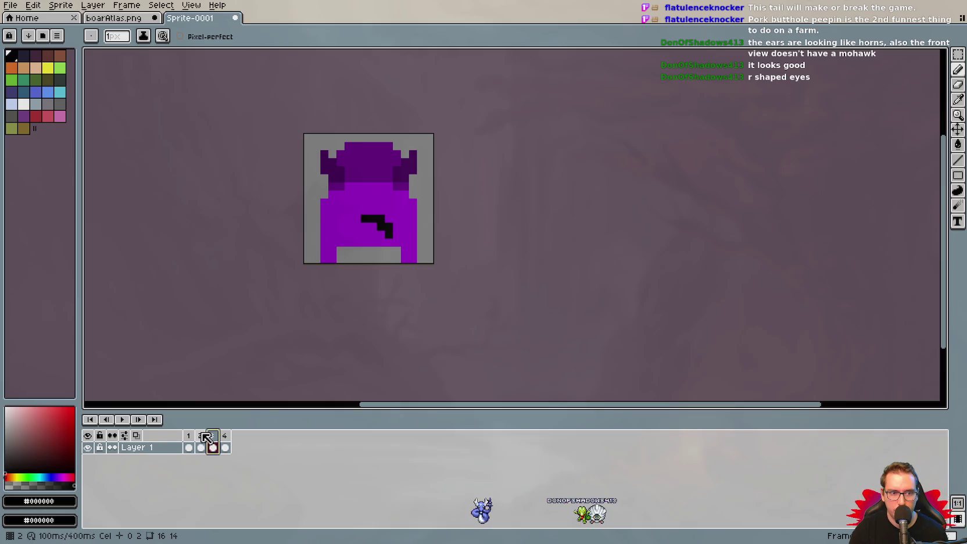
click(196, 437)
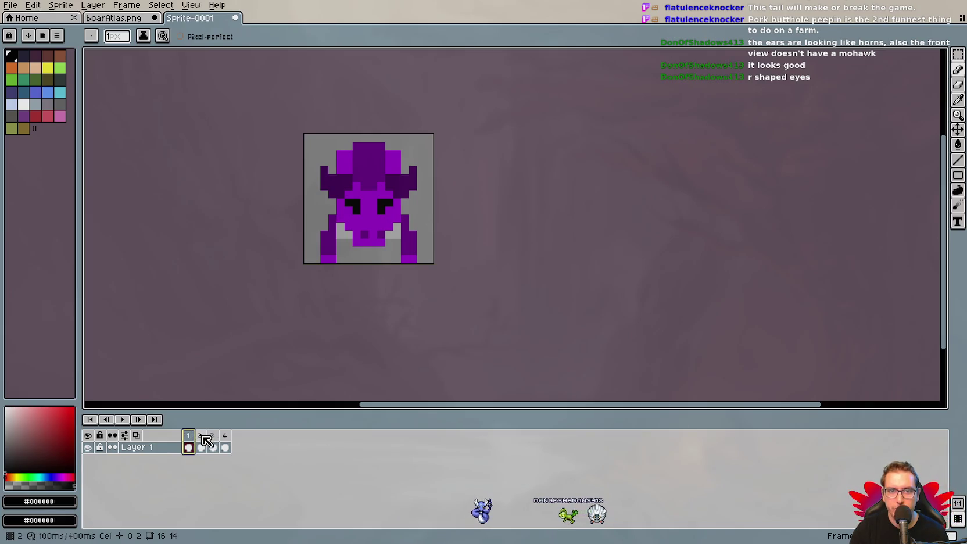
click(204, 437)
click(214, 439)
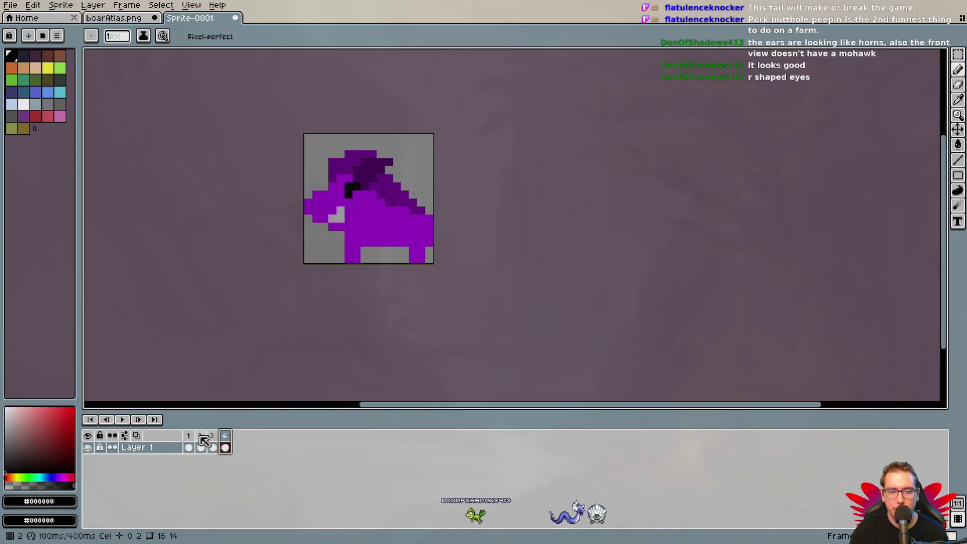
click(189, 438)
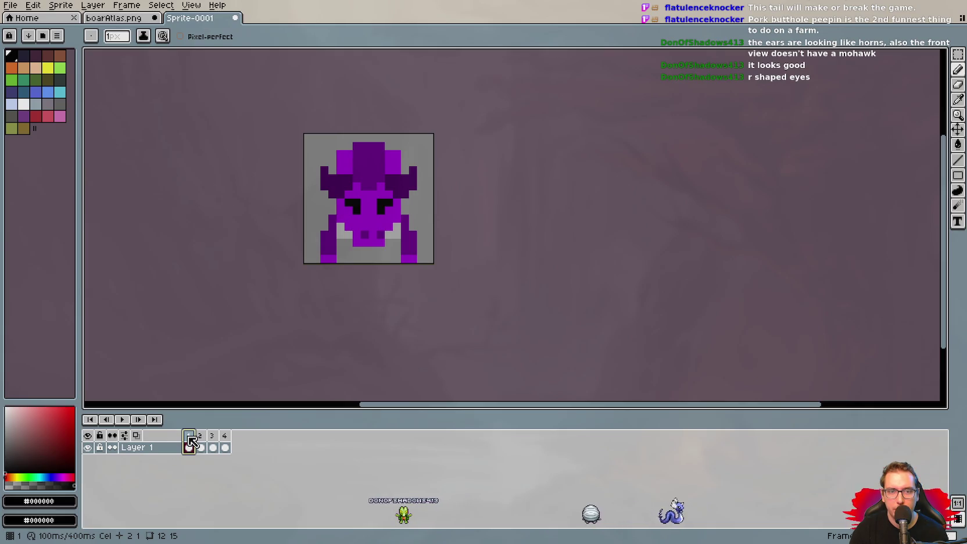
Review the side, back and left-facing frames again, finishing on frame 2's right-facing boar.
click(200, 437)
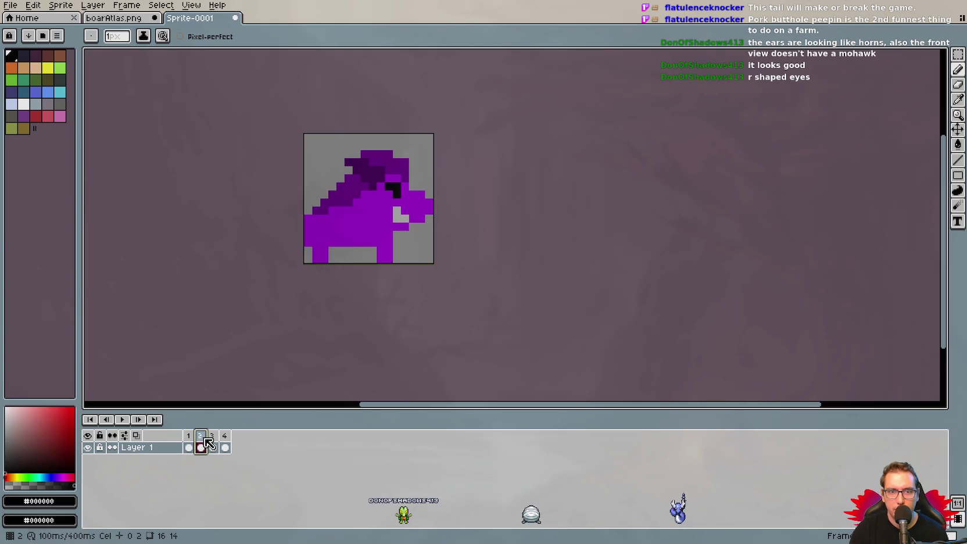
click(212, 440)
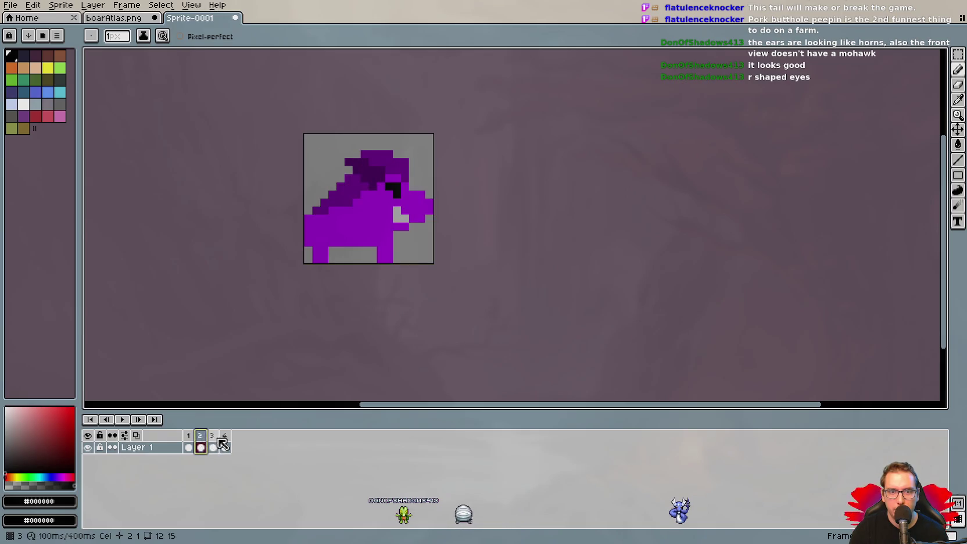
click(212, 446)
click(227, 441)
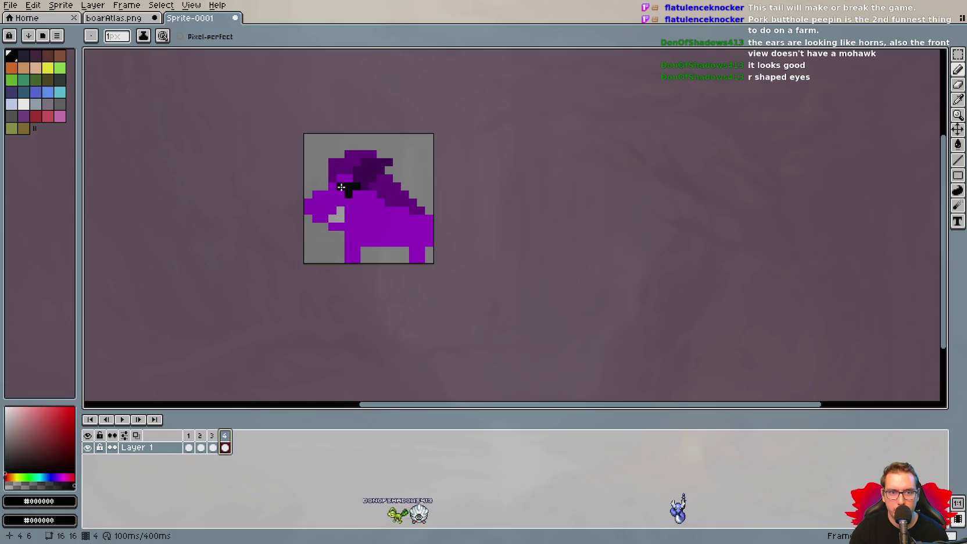
click(201, 437)
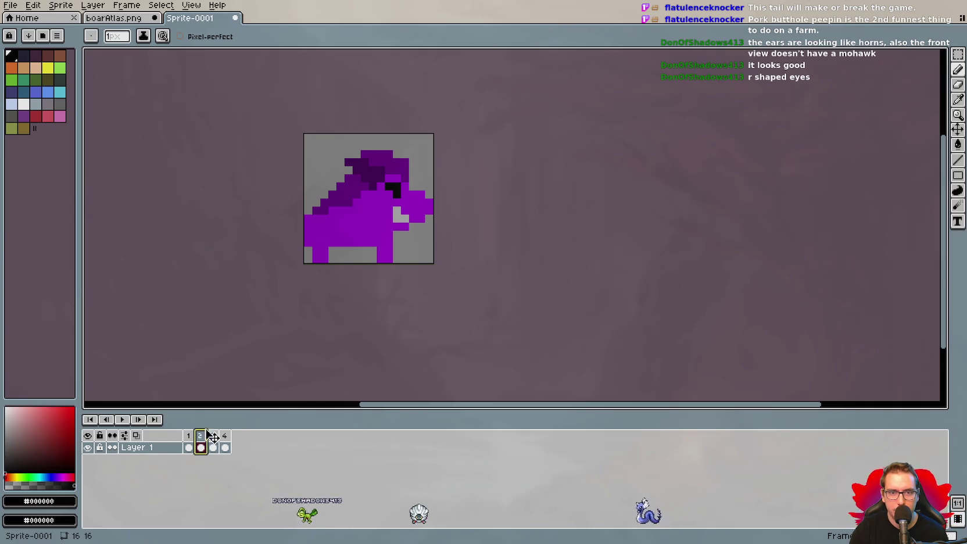
key(shift+q)
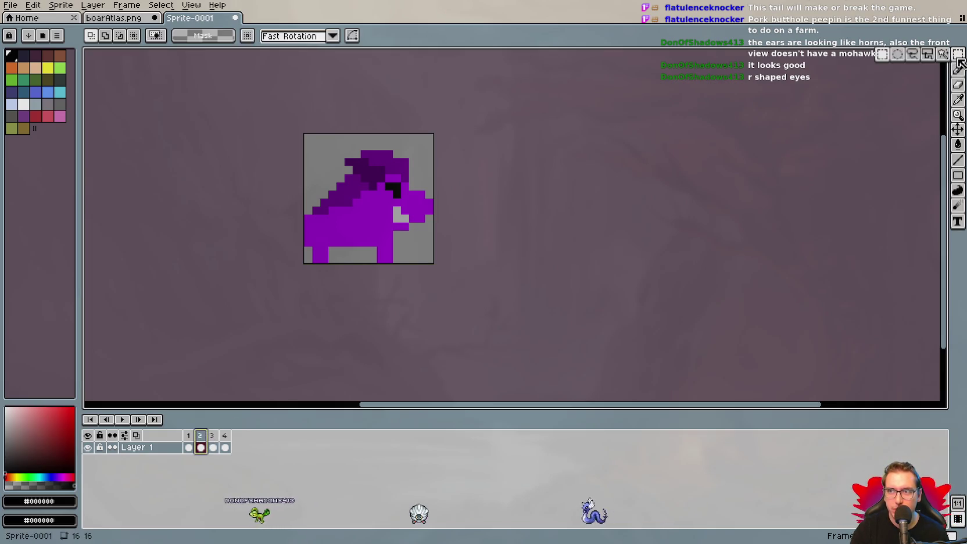
Replace frame 4's boar with frame 2's boar flipped to face left, then play the animation.
drag(307, 145, 453, 283)
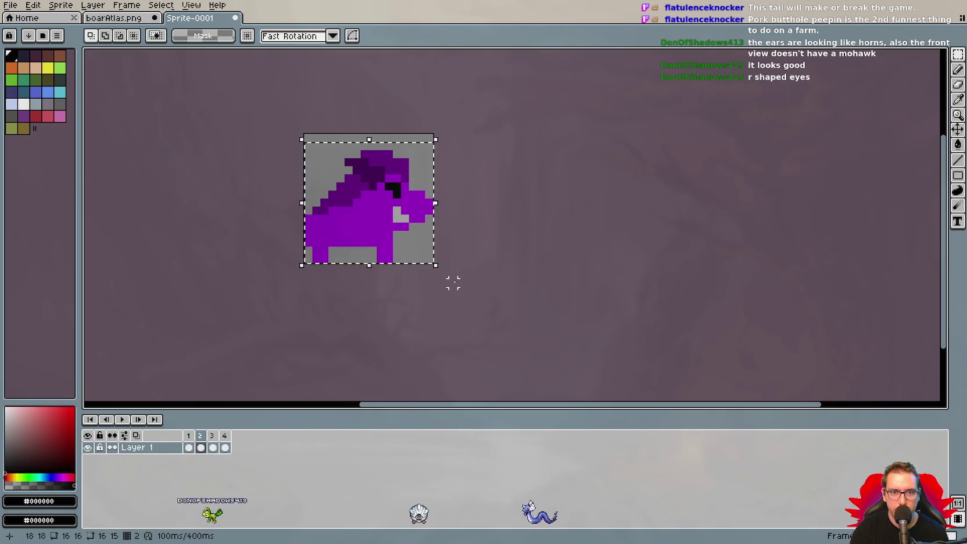
click(224, 436)
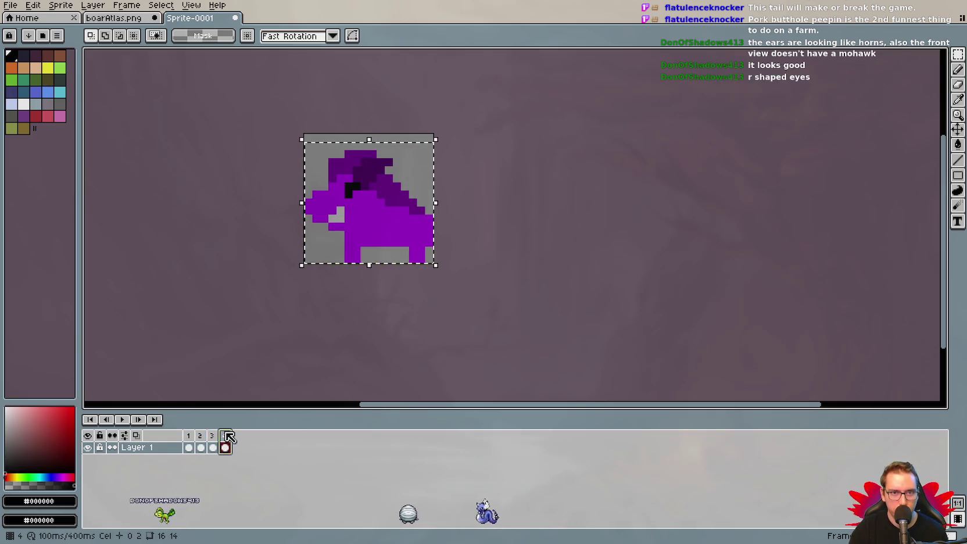
key(Delete)
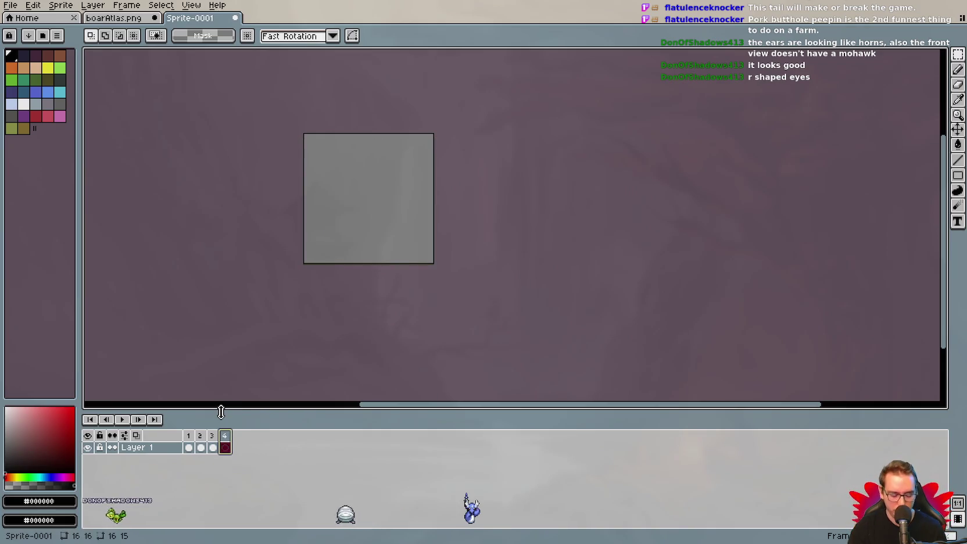
key(ctrl+v)
mouse_move(300, 202)
mouse_down()
mouse_move(558, 189)
mouse_move(409, 207)
mouse_move(401, 198)
mouse_up()
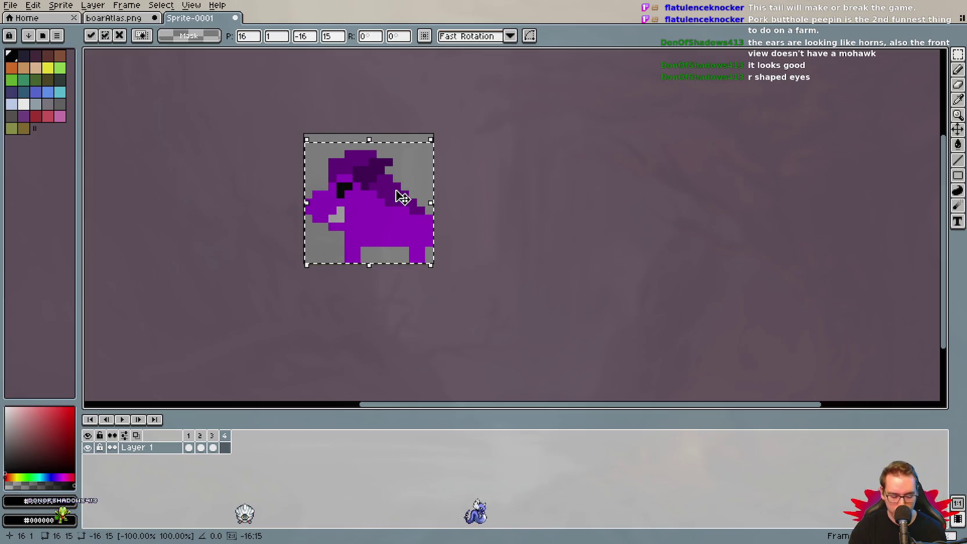
key(ctrl+d)
click(123, 420)
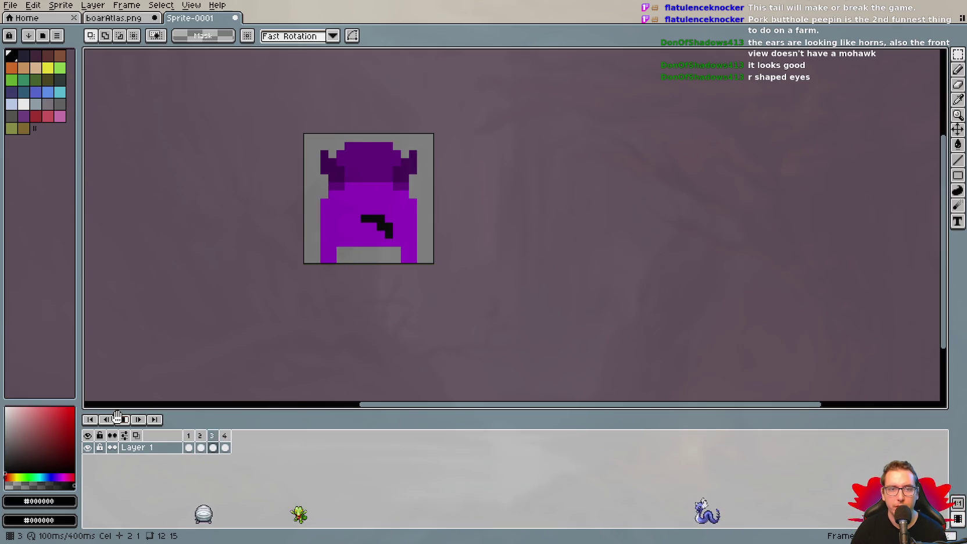
click(135, 419)
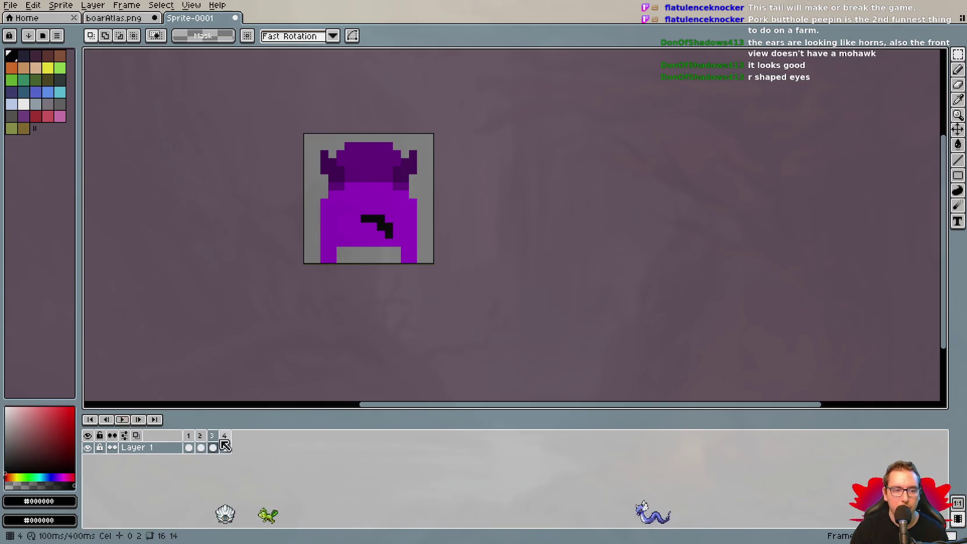
click(225, 446)
click(188, 447)
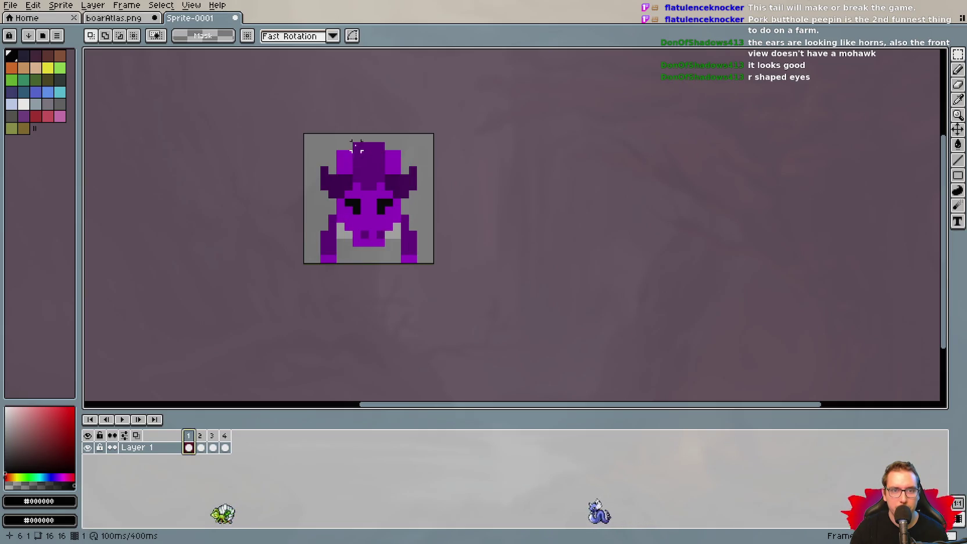
key(b)
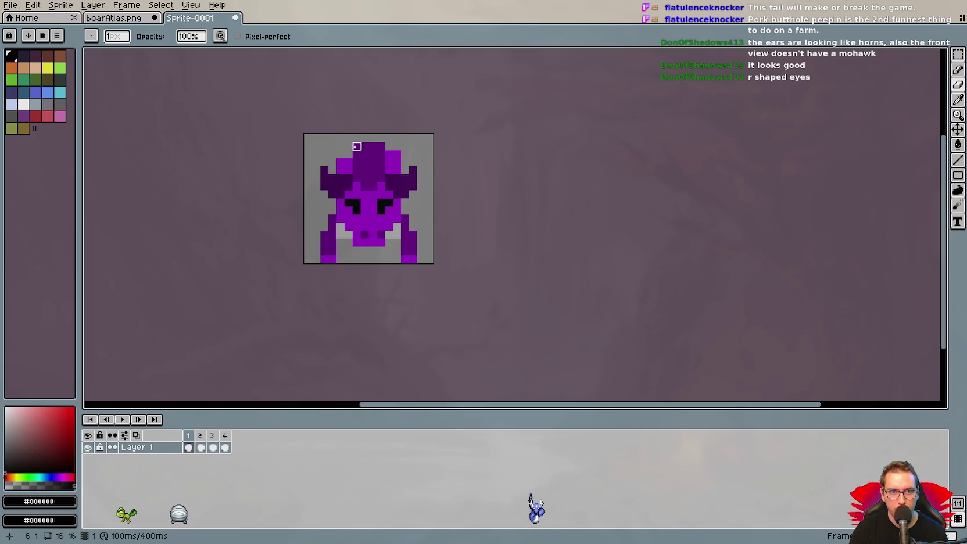
key(ctrl+z)
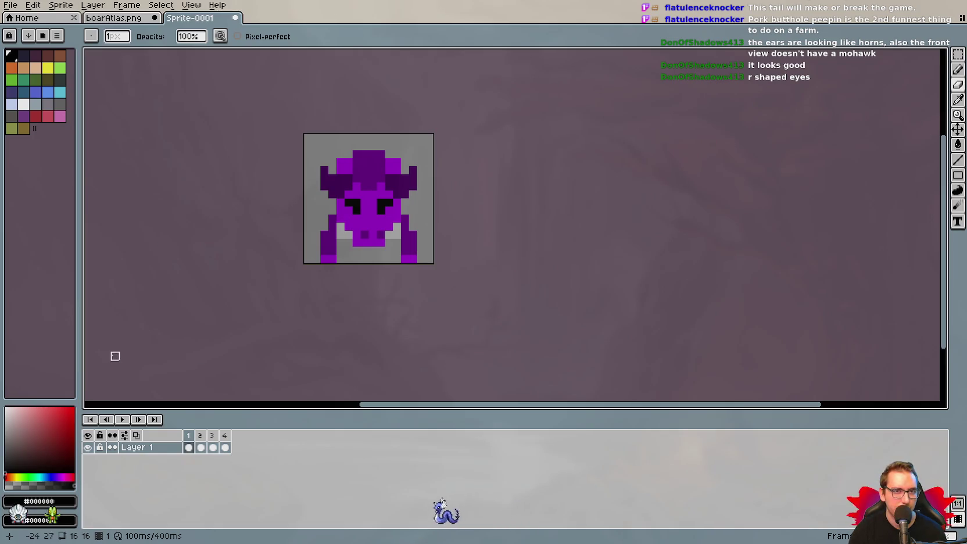
key(ctrl+z)
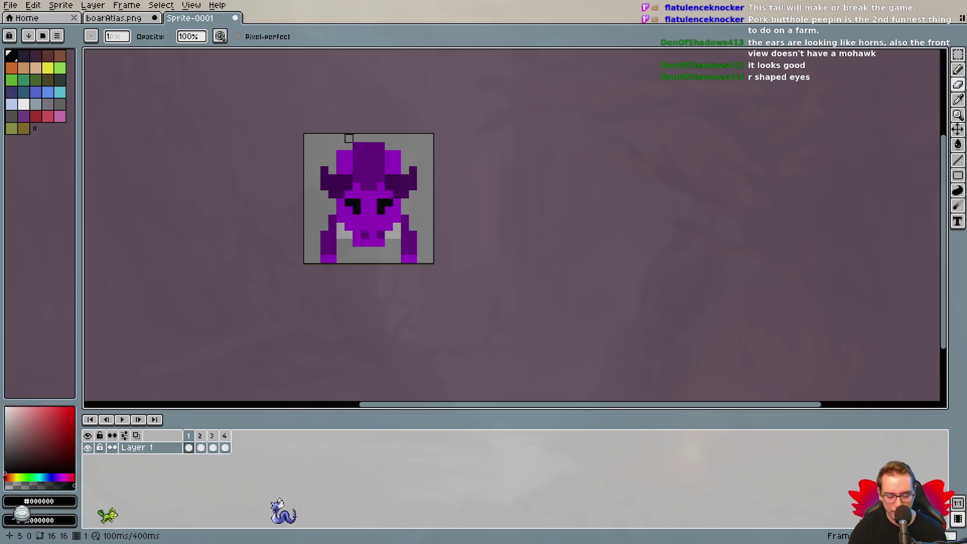
key(i)
click(366, 158)
key(b)
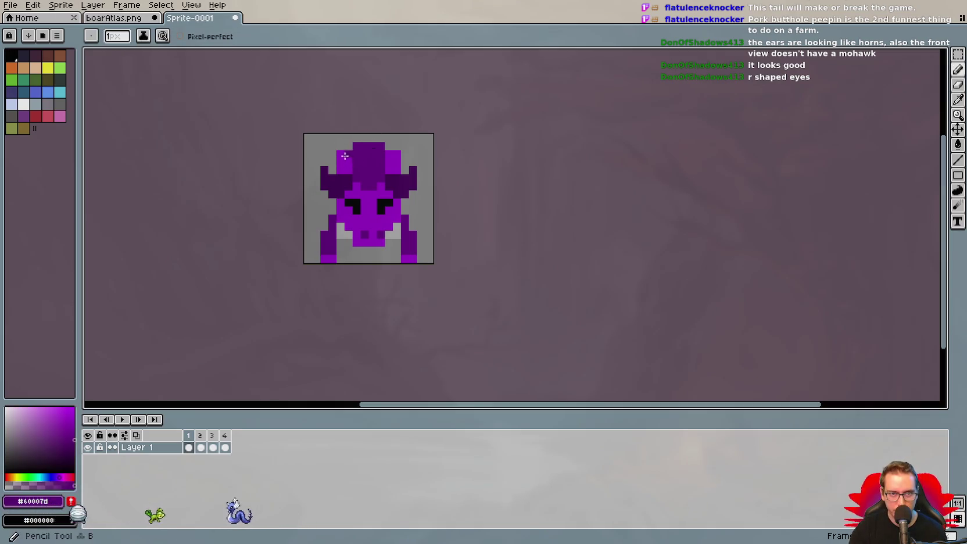
drag(341, 154, 338, 172)
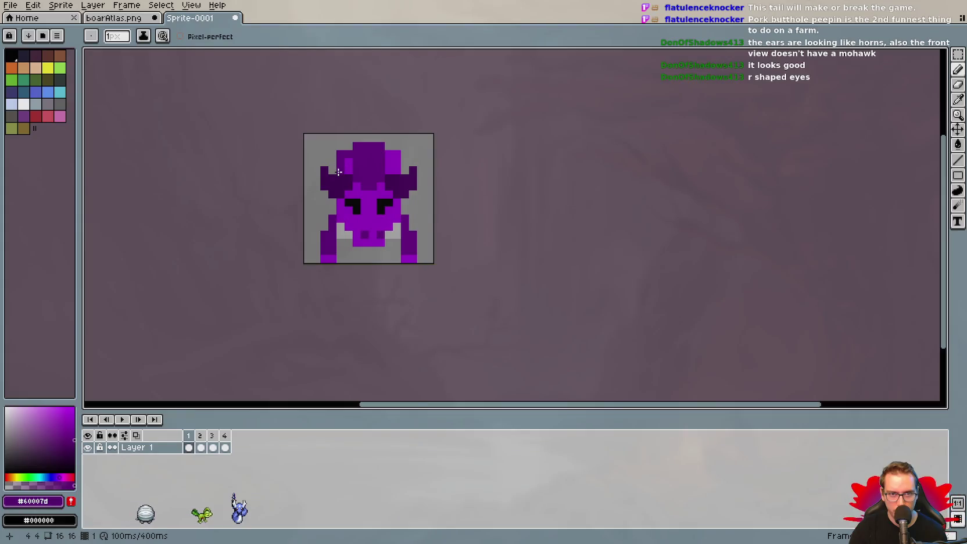
key(ctrl+z)
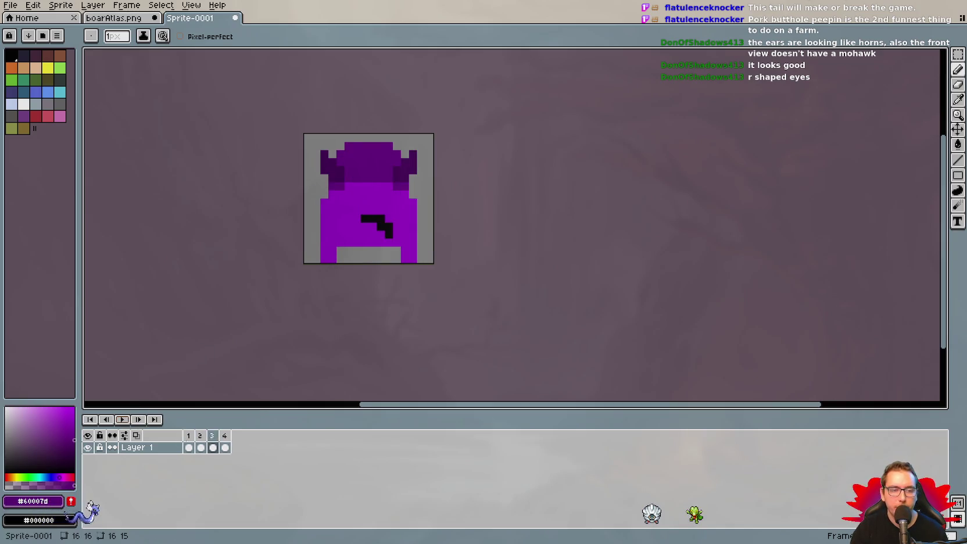
Stop playback, check the side-view frames 2 and 4, and replay the animation once.
click(122, 420)
click(201, 446)
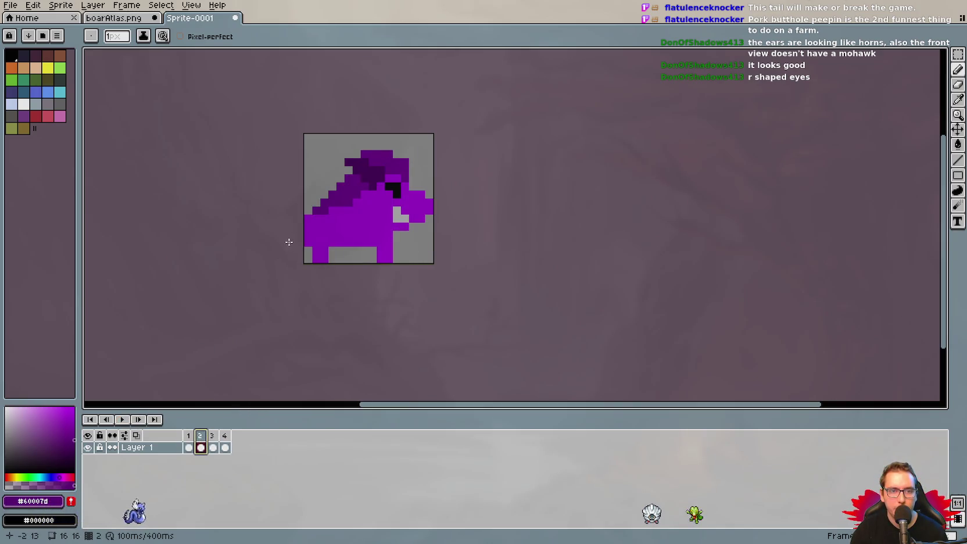
key(e)
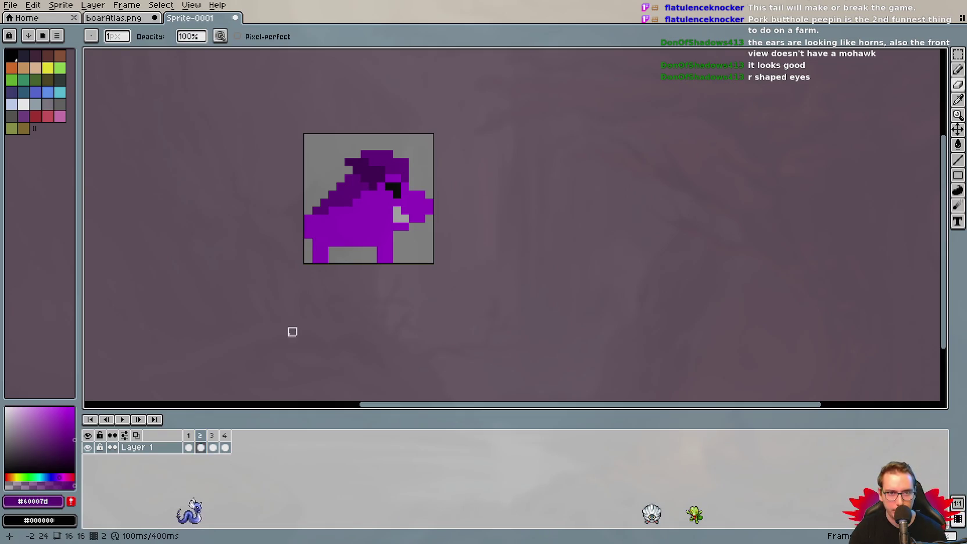
click(225, 446)
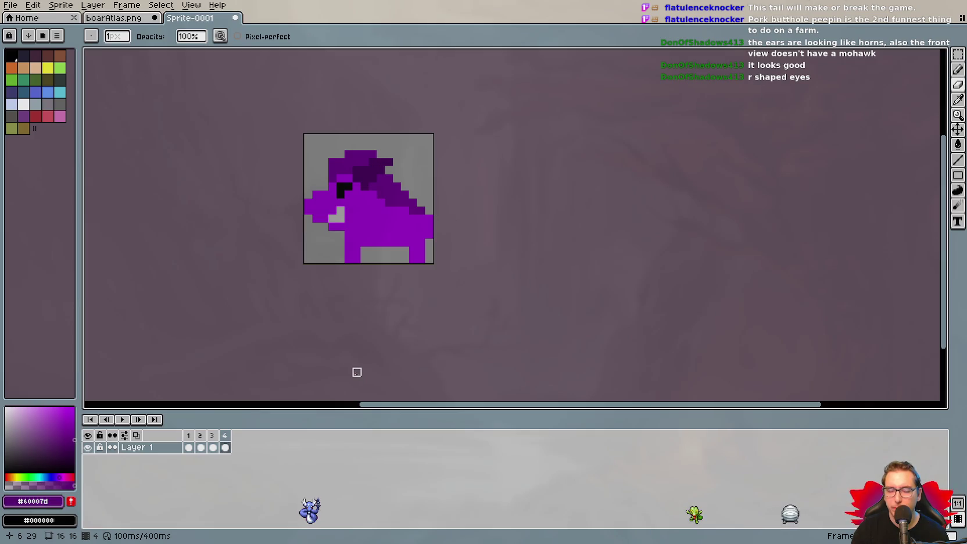
click(125, 419)
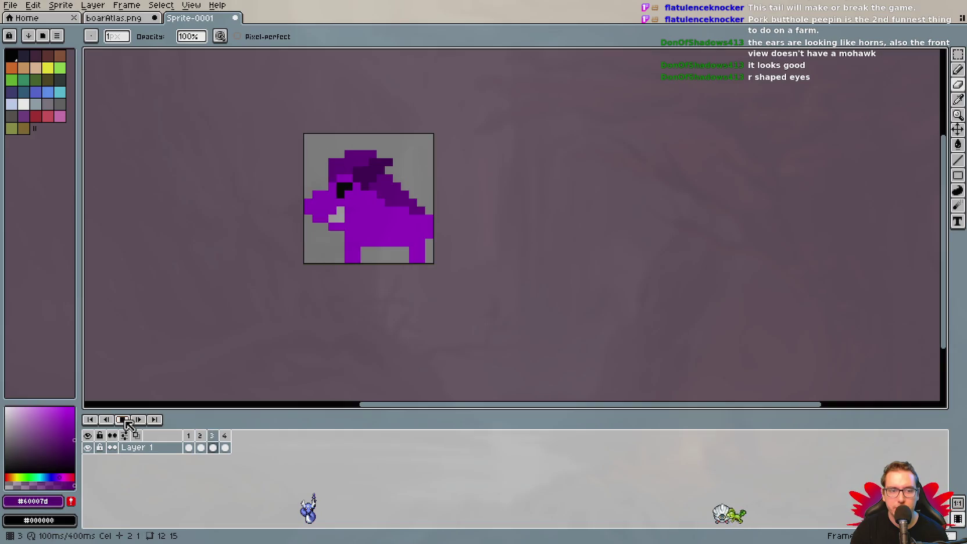
click(126, 420)
click(203, 437)
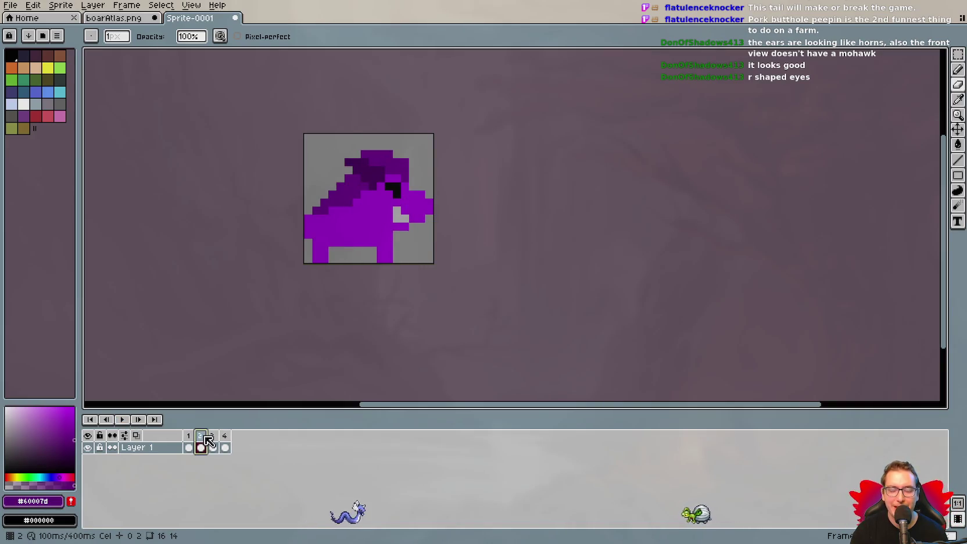
click(216, 436)
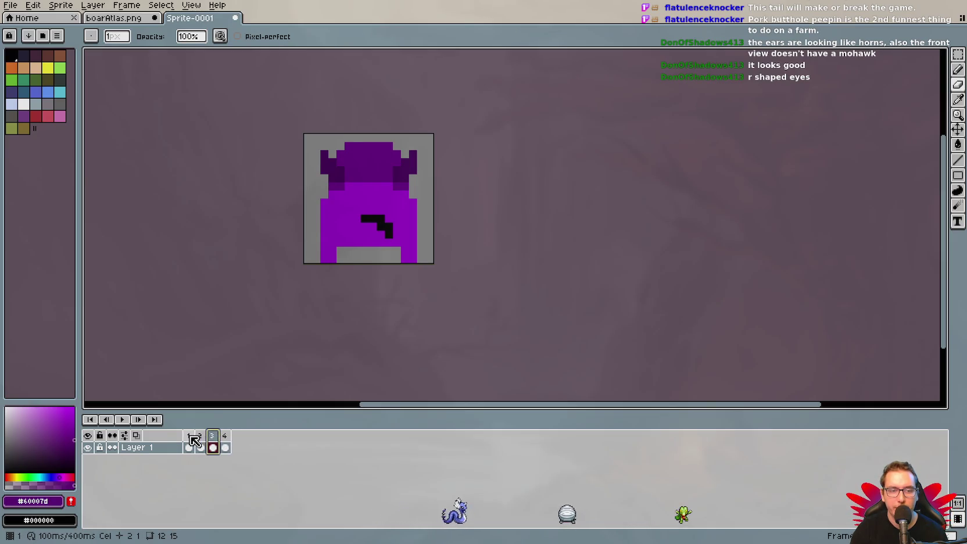
Flip between the front view in frame 1 and the back view in frame 3 to compare them.
key(Home)
click(216, 438)
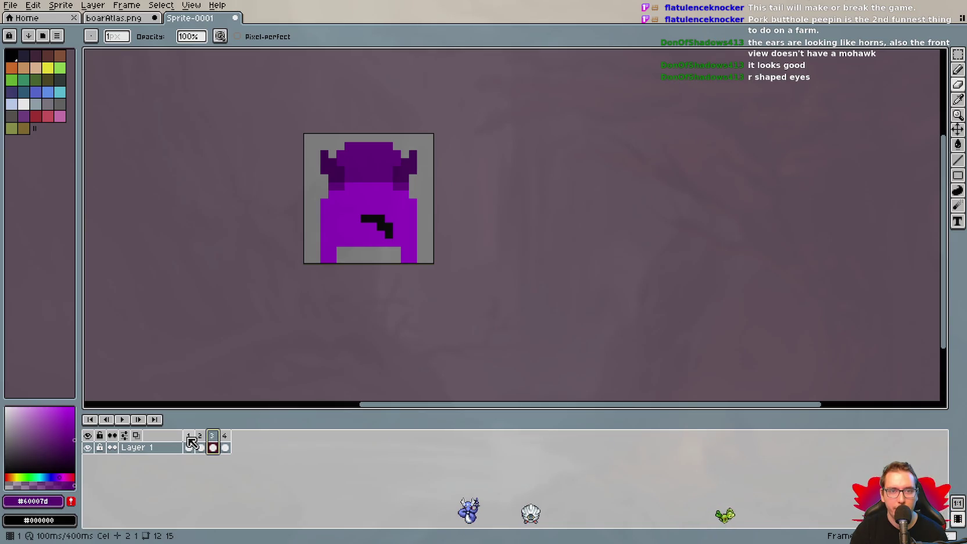
click(191, 445)
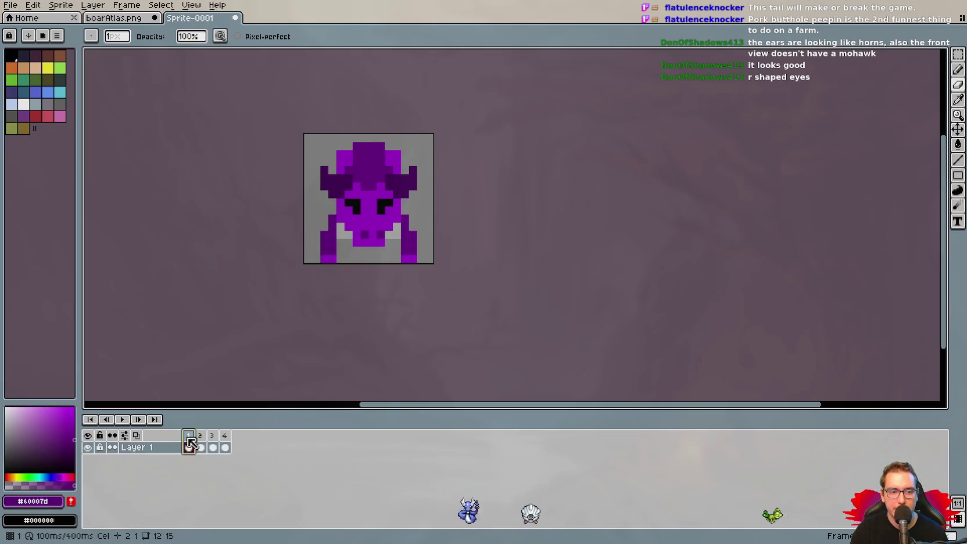
click(216, 443)
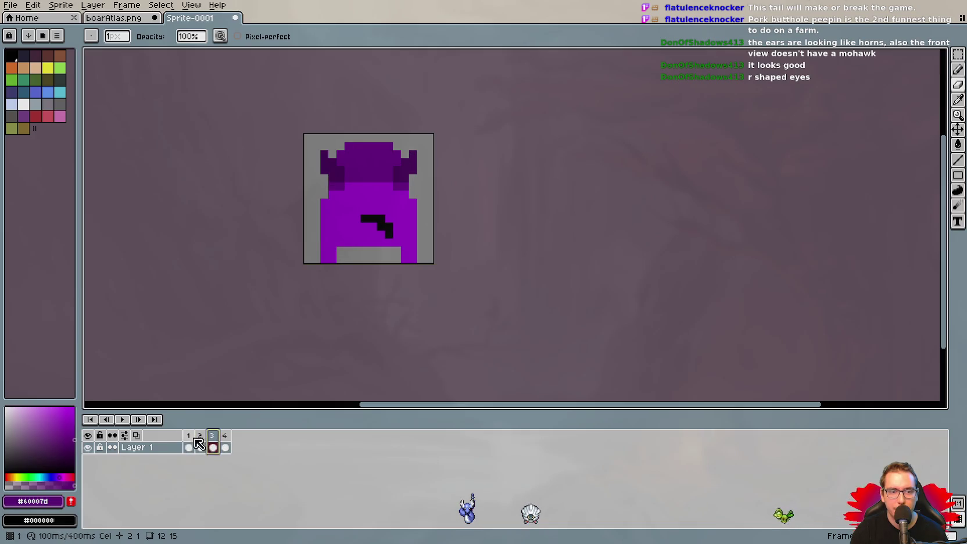
click(192, 445)
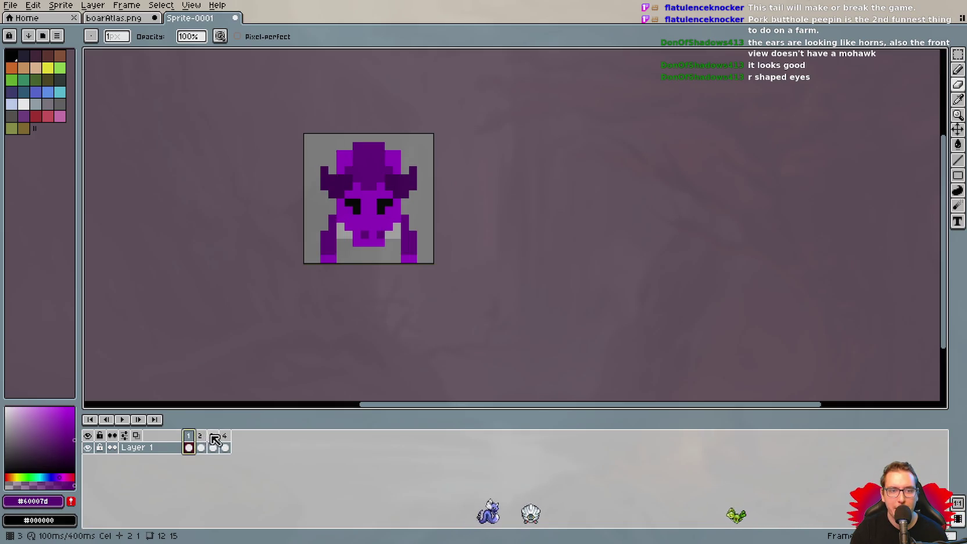
click(213, 444)
click(191, 445)
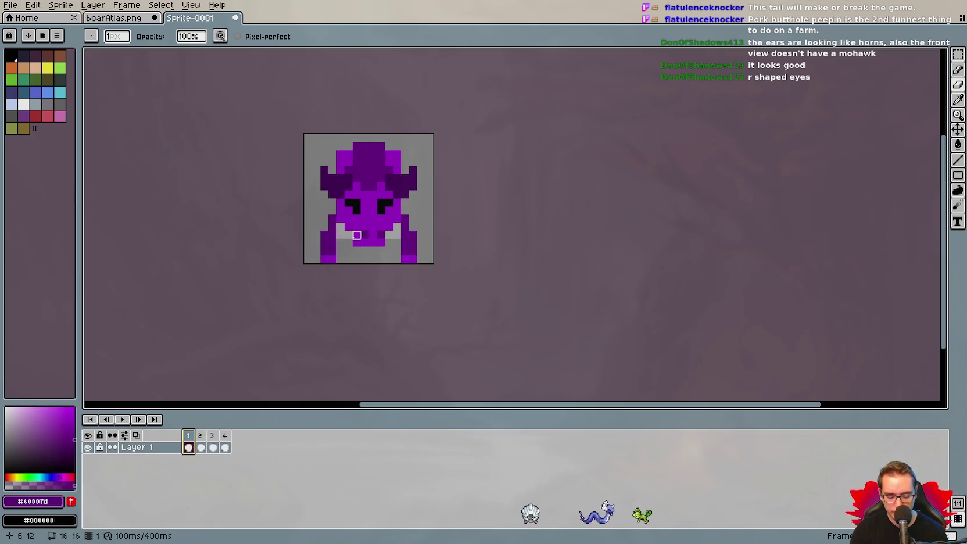
Add a purple pixel at the front-view boar's left edge, then step through the other frames.
key(i)
key(b)
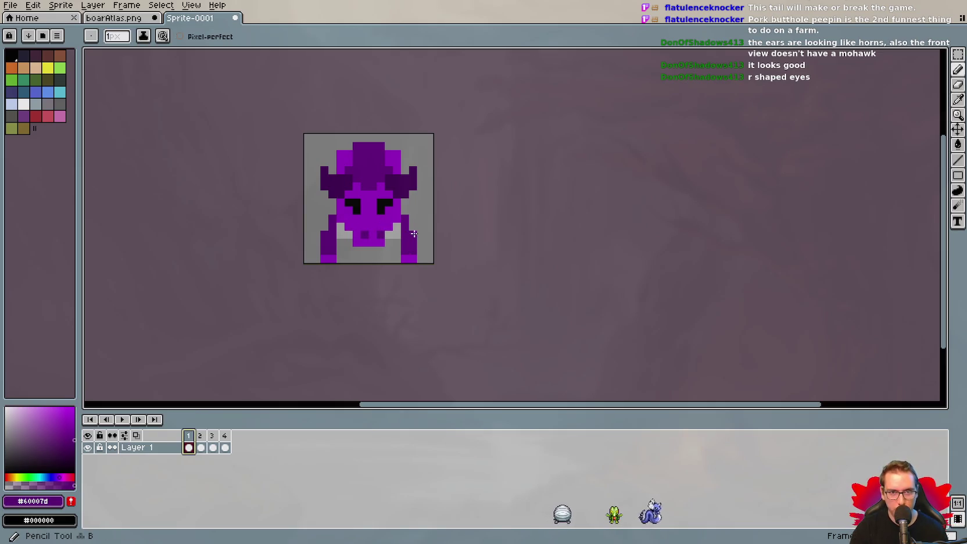
click(323, 227)
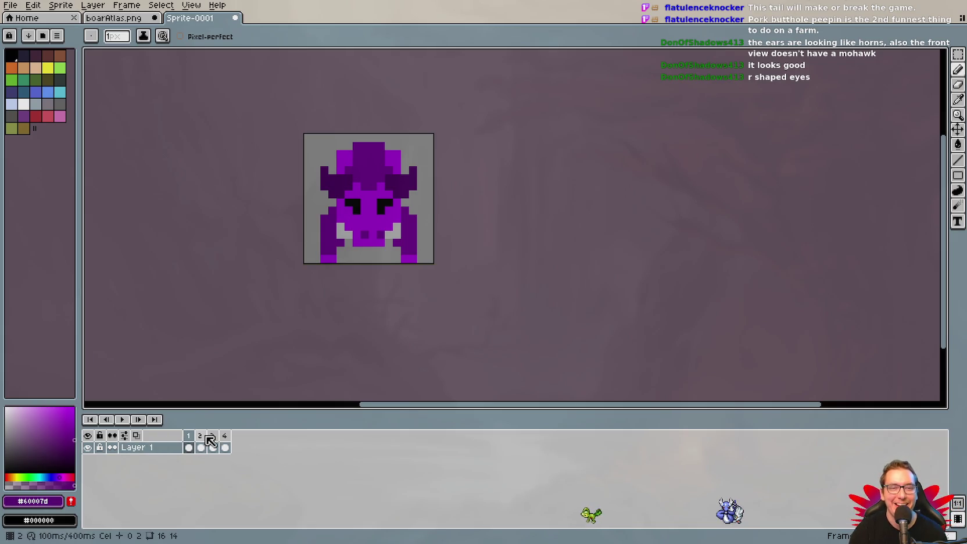
click(199, 437)
click(213, 437)
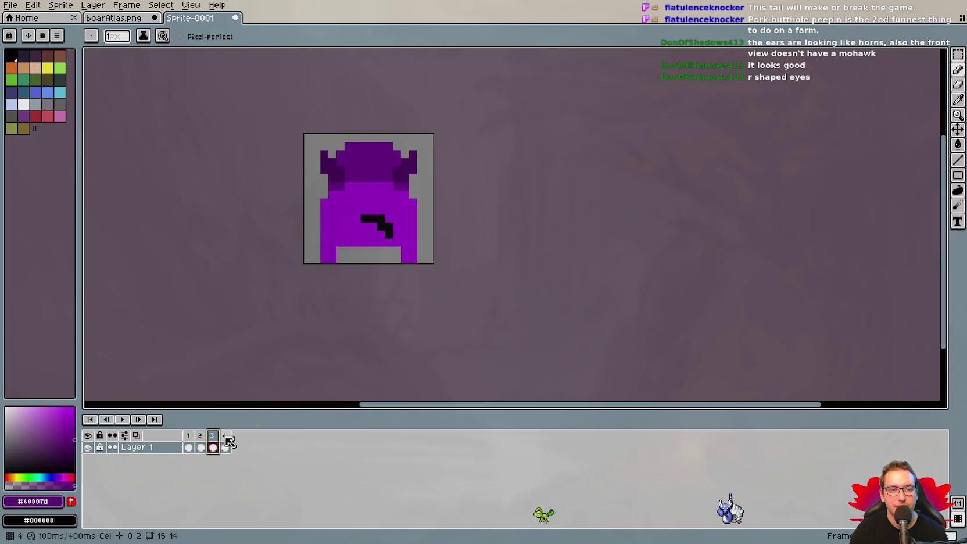
click(228, 441)
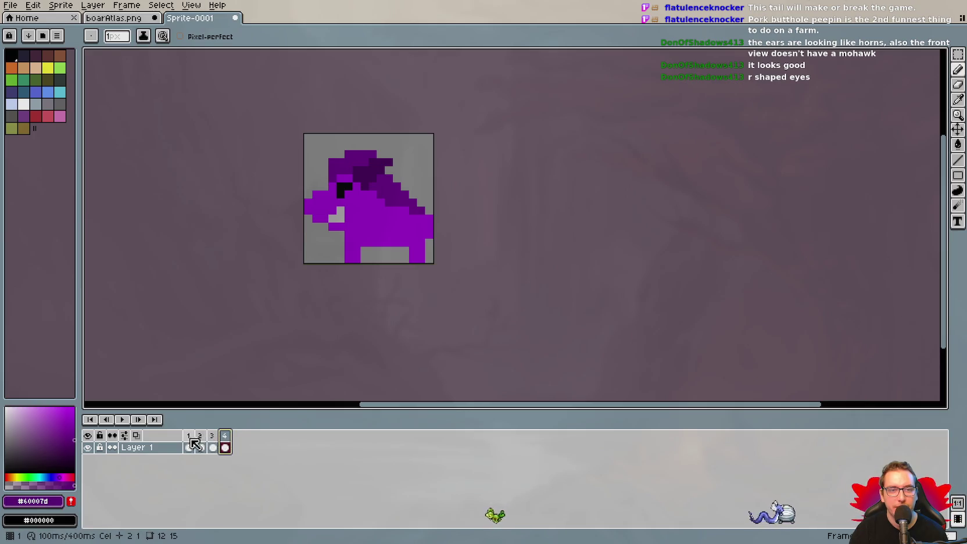
click(189, 445)
click(201, 447)
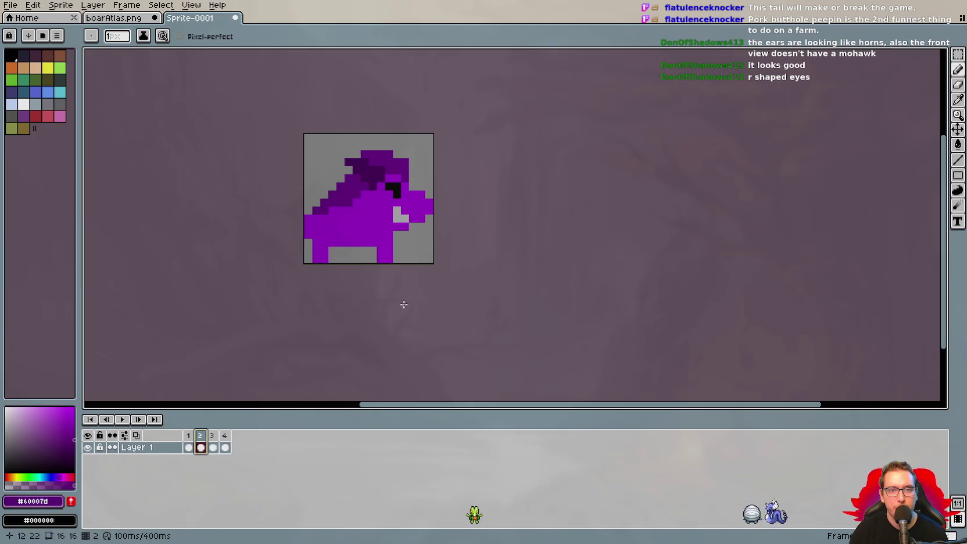
Shade the right-facing boar's front leg darker purple, undoing the trial back-leg shading.
drag(391, 259, 381, 253)
drag(319, 263, 319, 244)
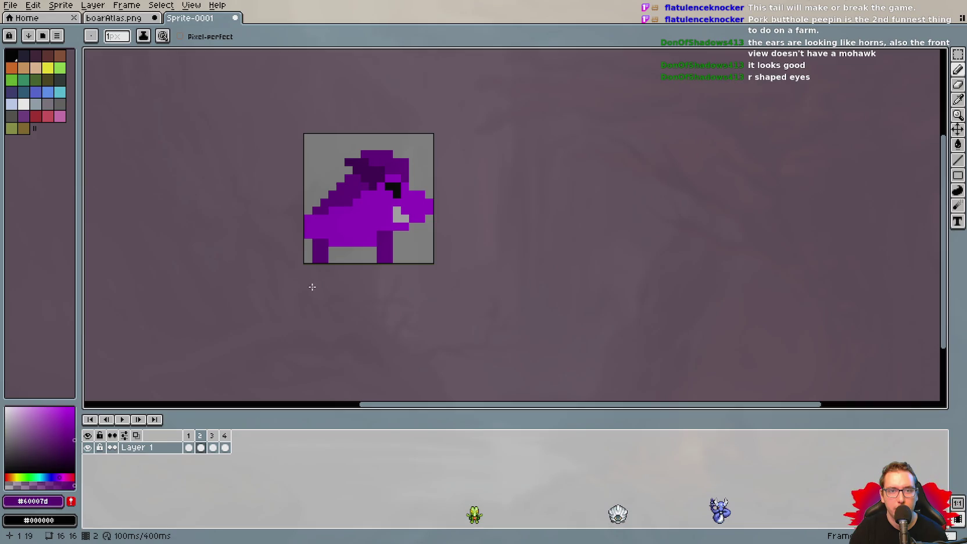
key(ctrl+z)
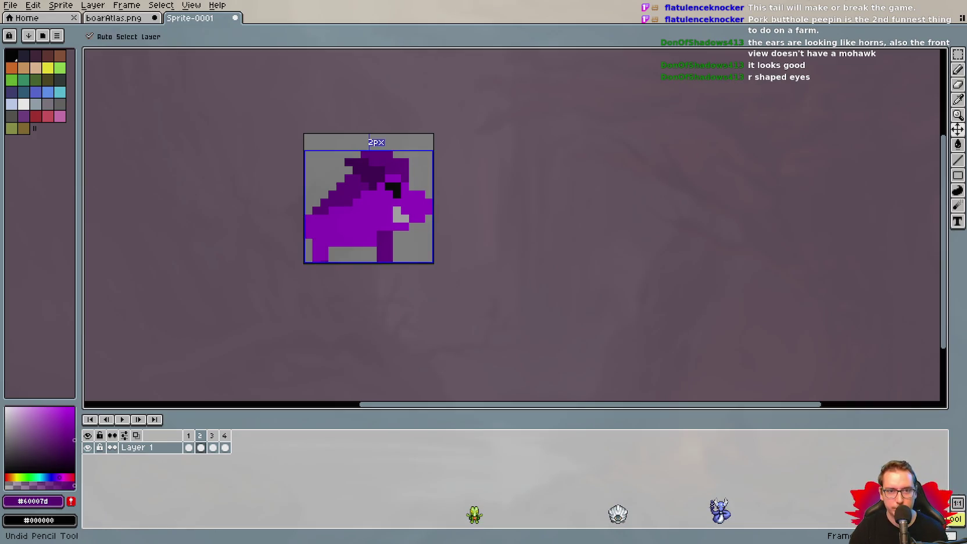
click(224, 448)
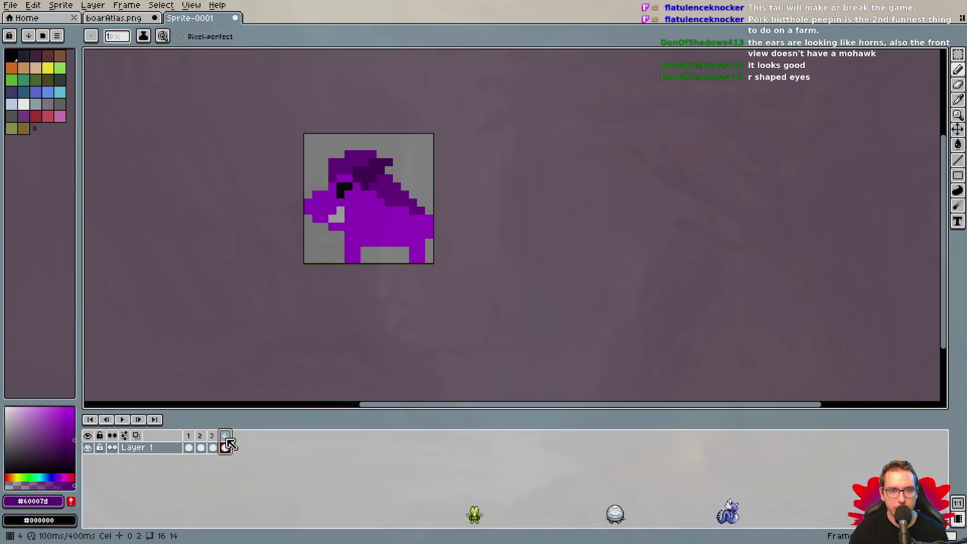
click(192, 437)
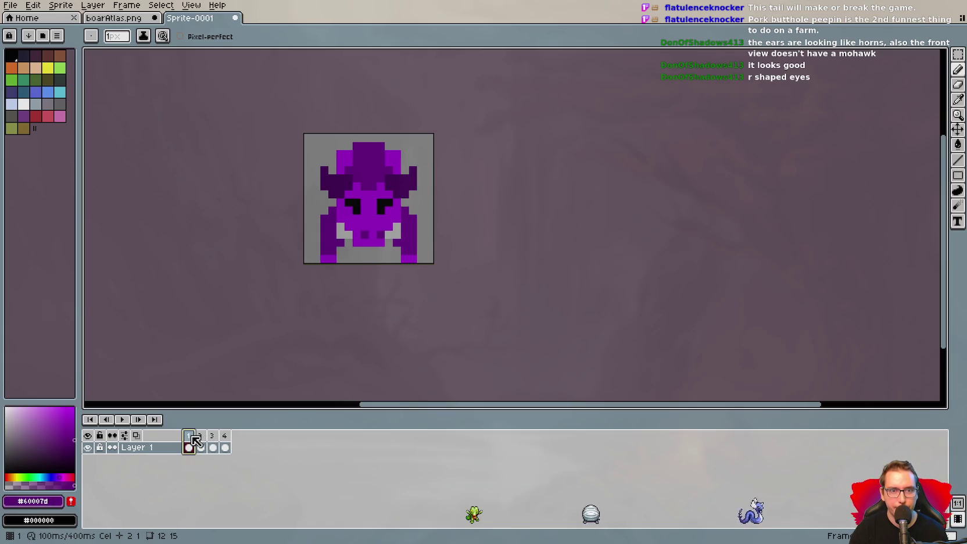
Test a brighter purple on the front boar's lower sides, then undo those strokes.
alt+click(331, 229)
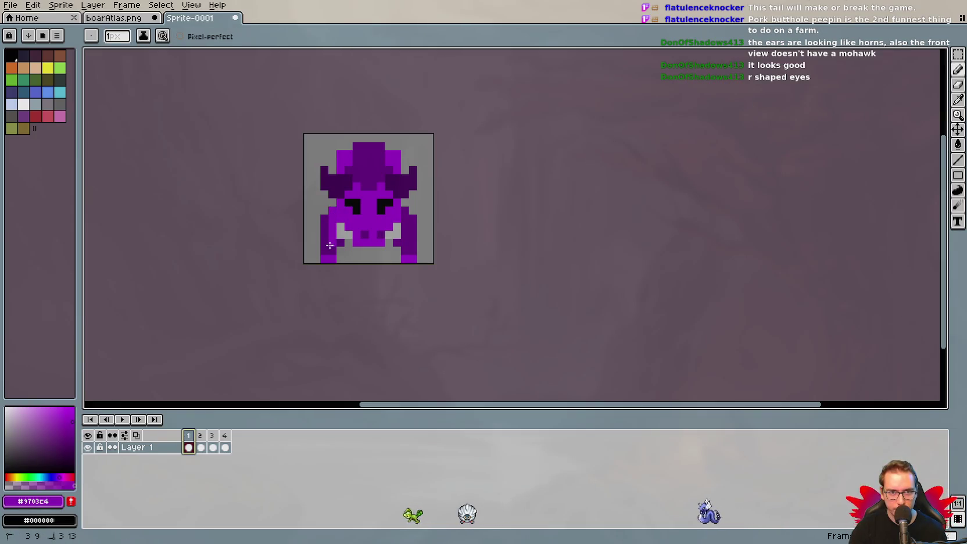
click(405, 246)
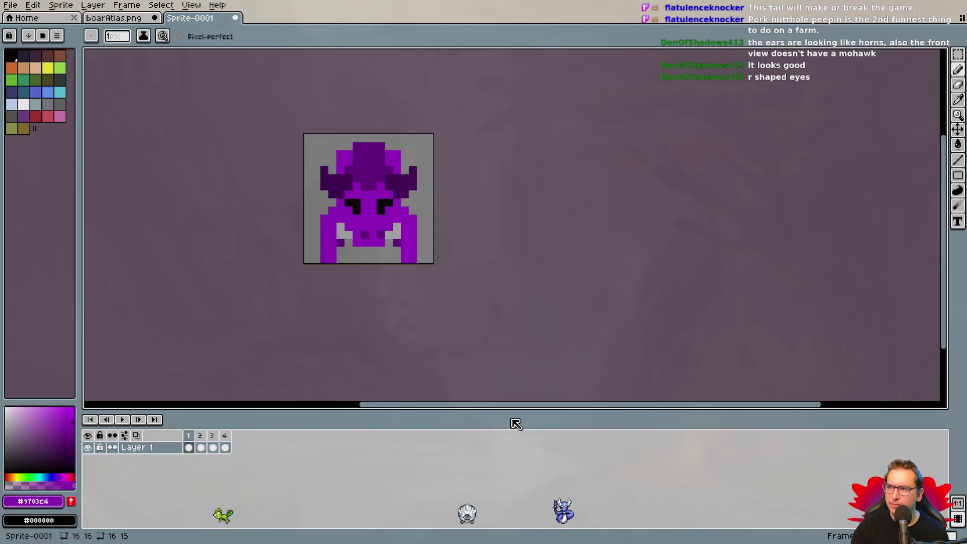
key(ctrl)
key(ctrl+z)
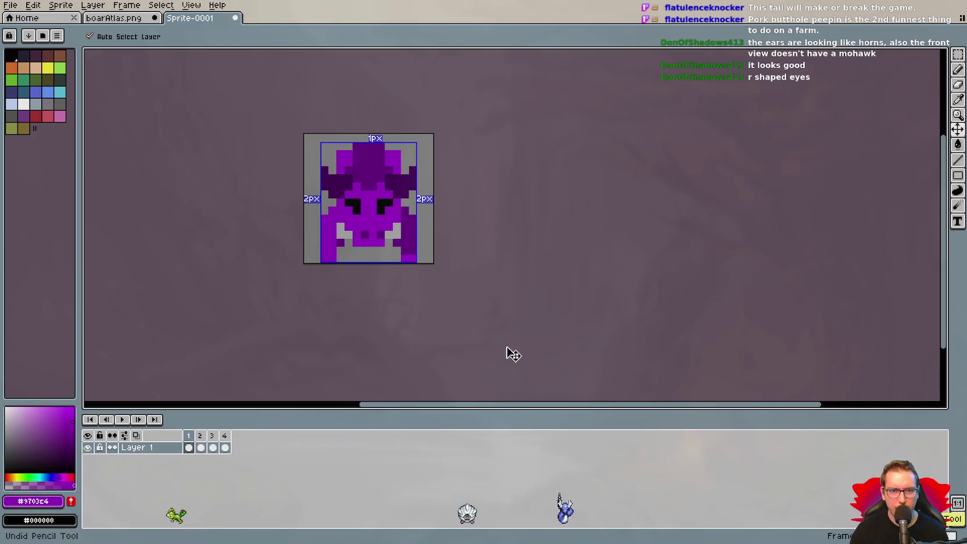
key(ctrl+z)
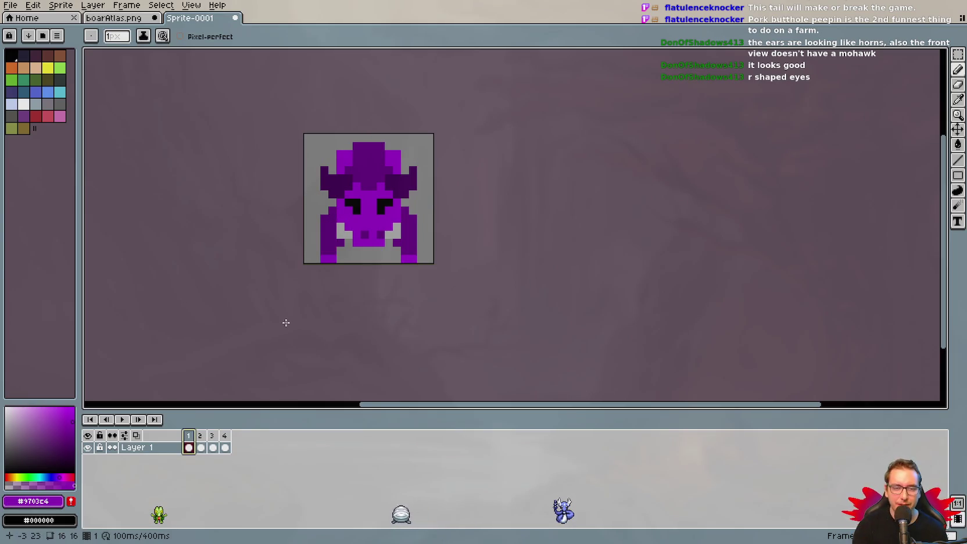
click(132, 419)
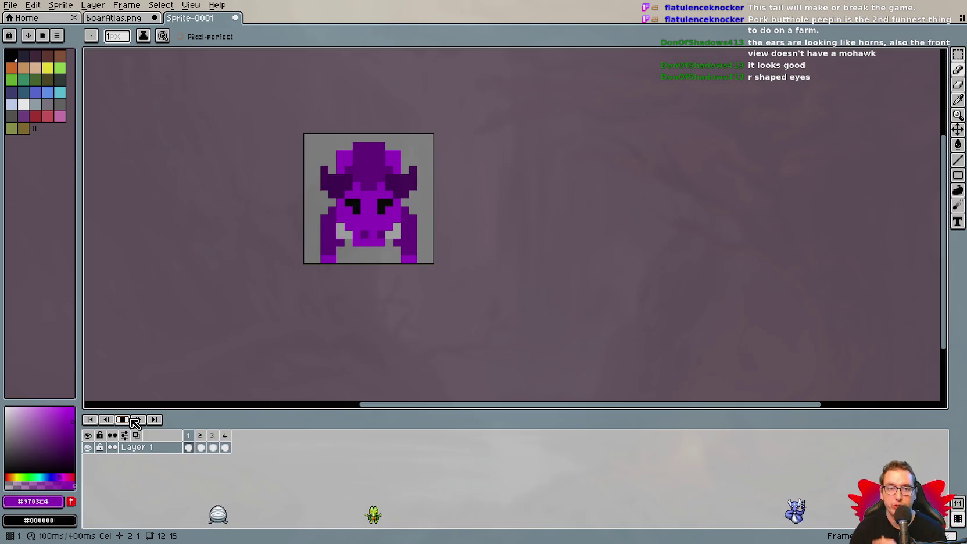
On the left-facing frame, sample dark purple and darken the front leg, undoing a snout test.
key(Return)
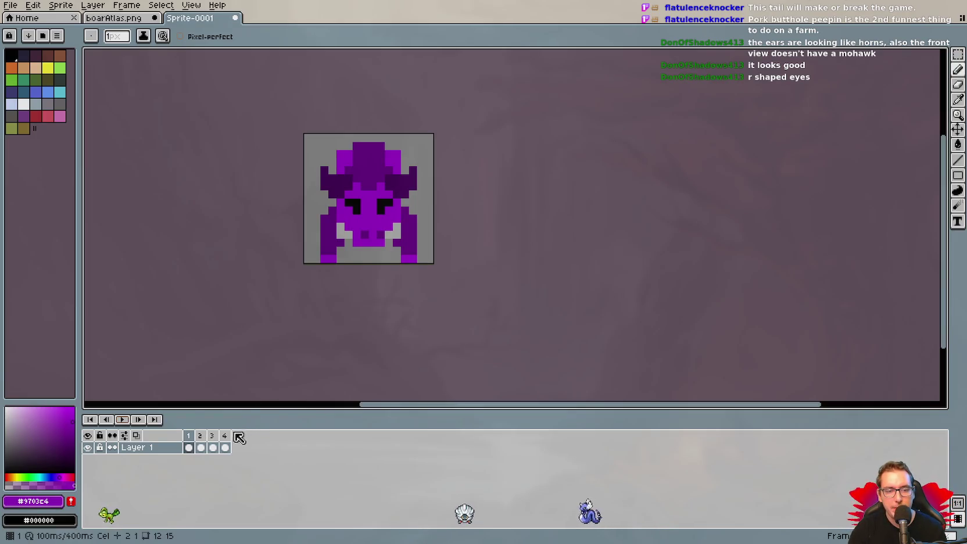
key(Left)
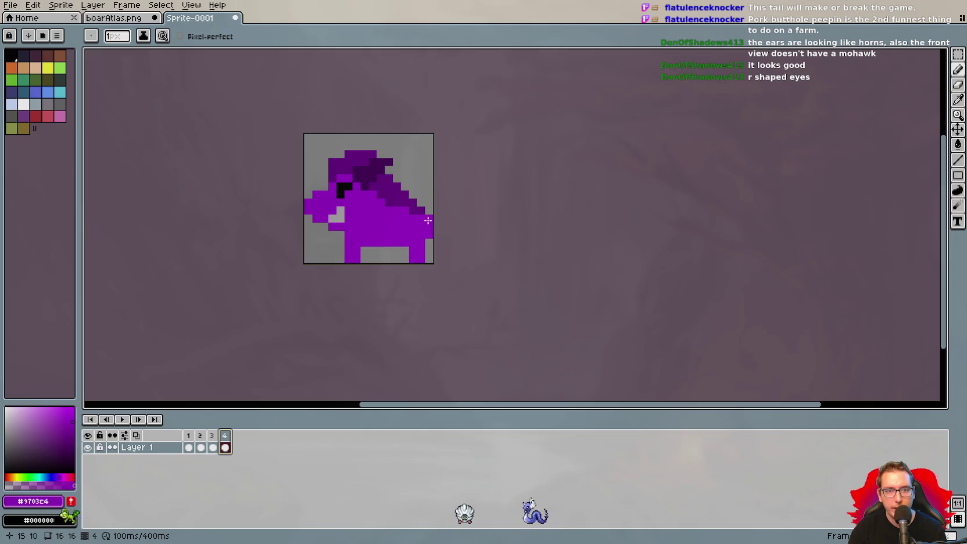
alt+click(388, 177)
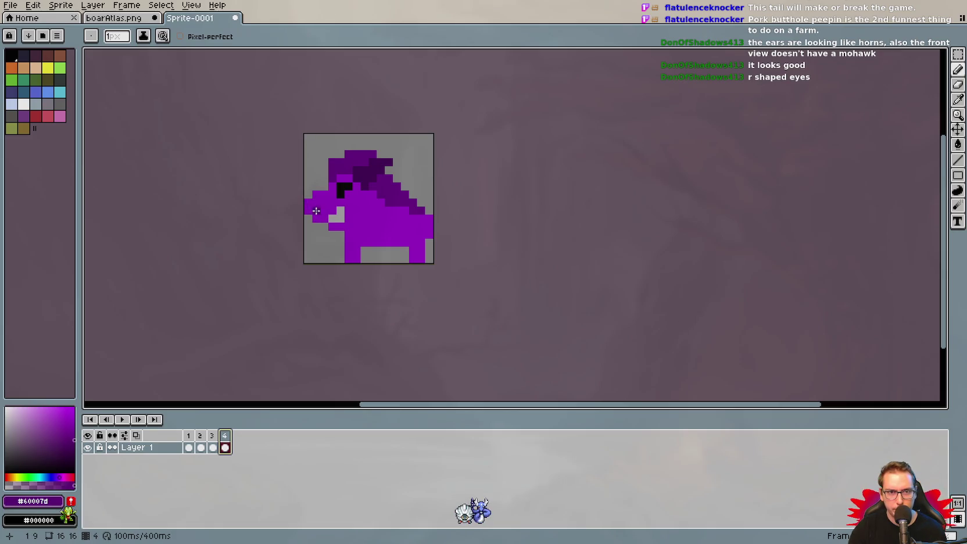
drag(313, 209, 313, 204)
key(ctrl+z)
drag(358, 252, 357, 260)
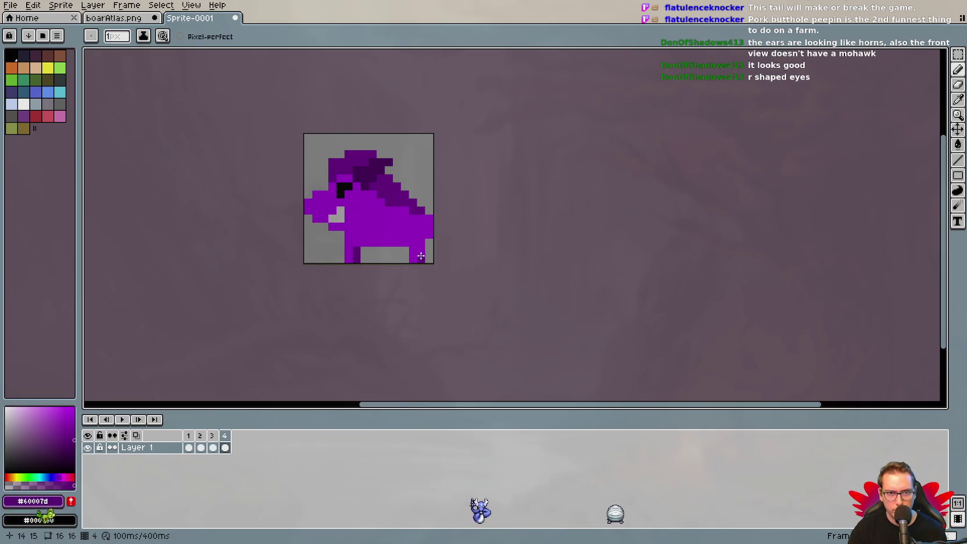
Draw a dark purple belly line on the left-facing boar and preview the four frames looping.
ctrl+click(371, 142)
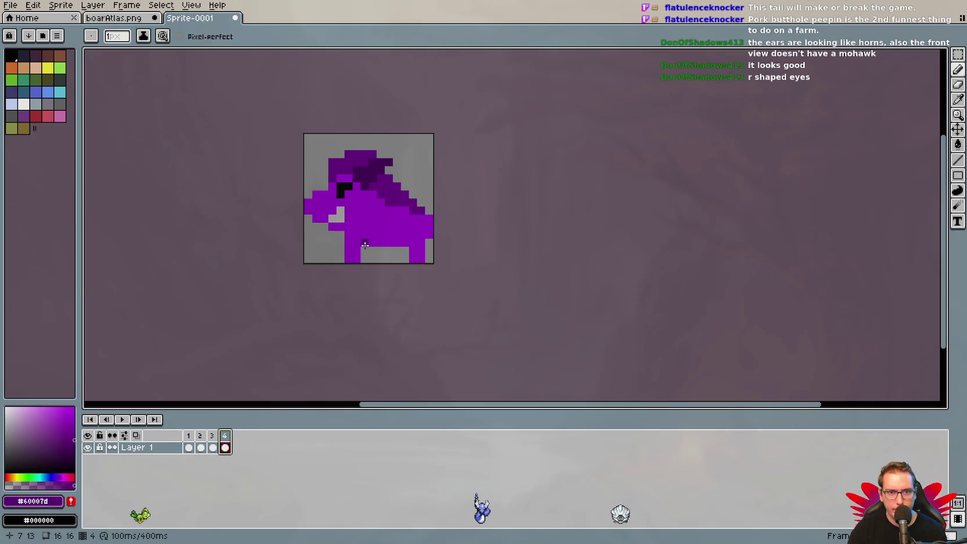
shift+click(406, 245)
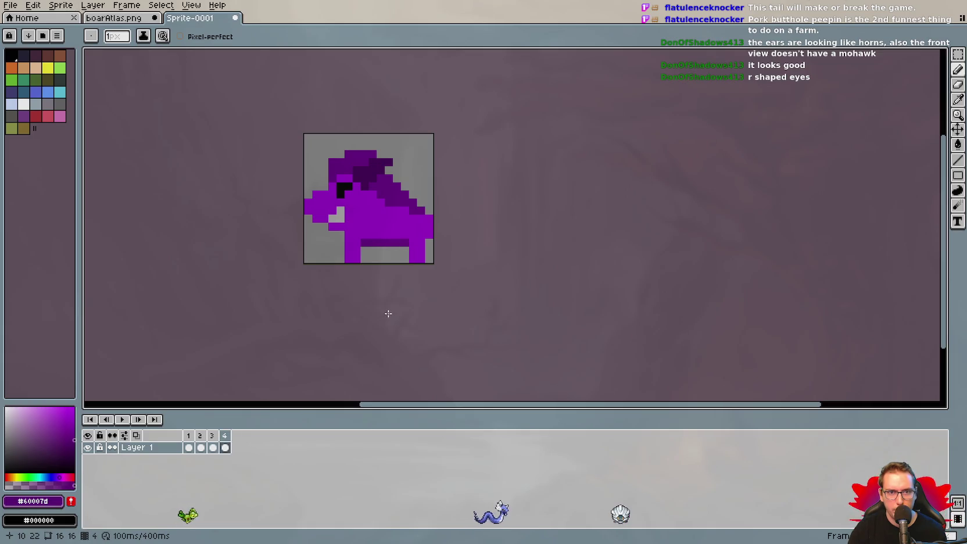
click(205, 437)
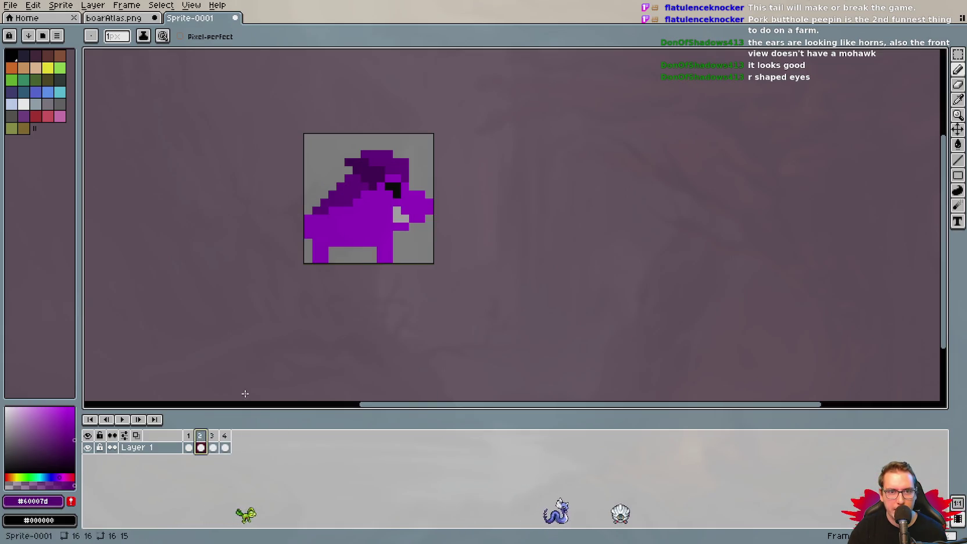
shift+click(373, 241)
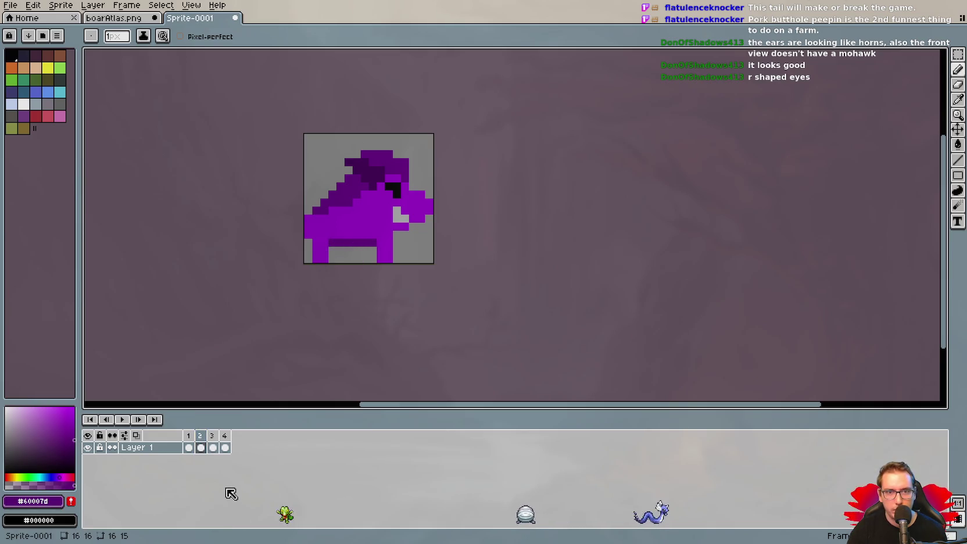
click(212, 436)
click(226, 445)
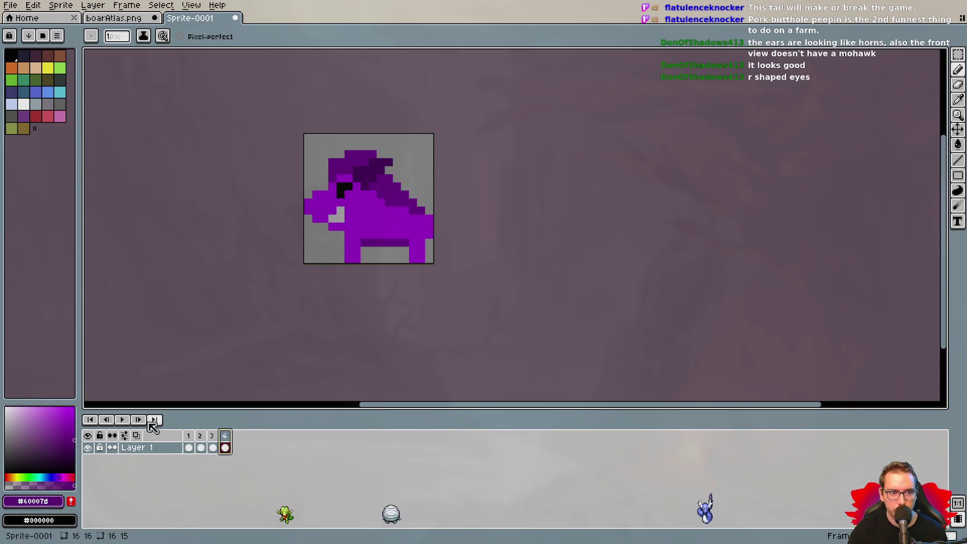
click(123, 420)
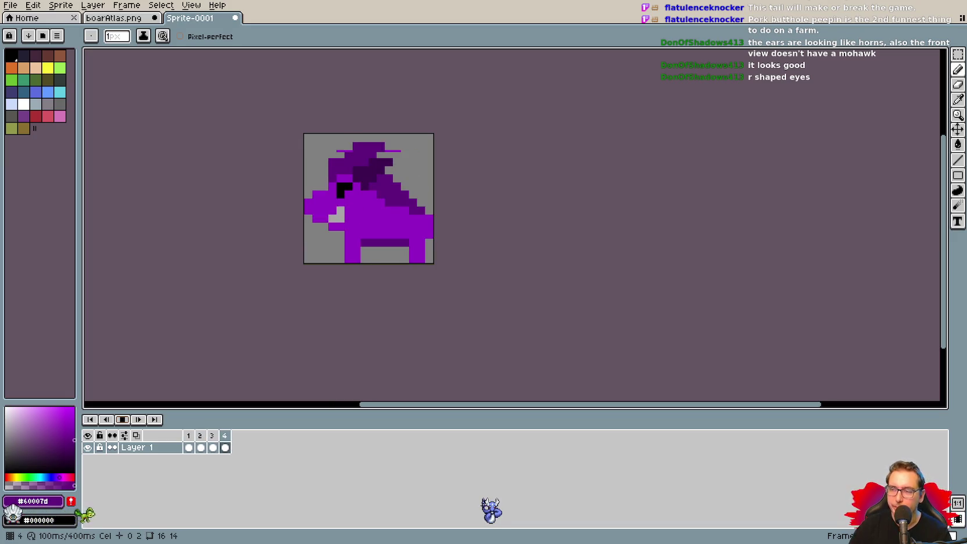
Switch to the boarAtlas.png sheet and clear its selection.
click(122, 421)
click(114, 17)
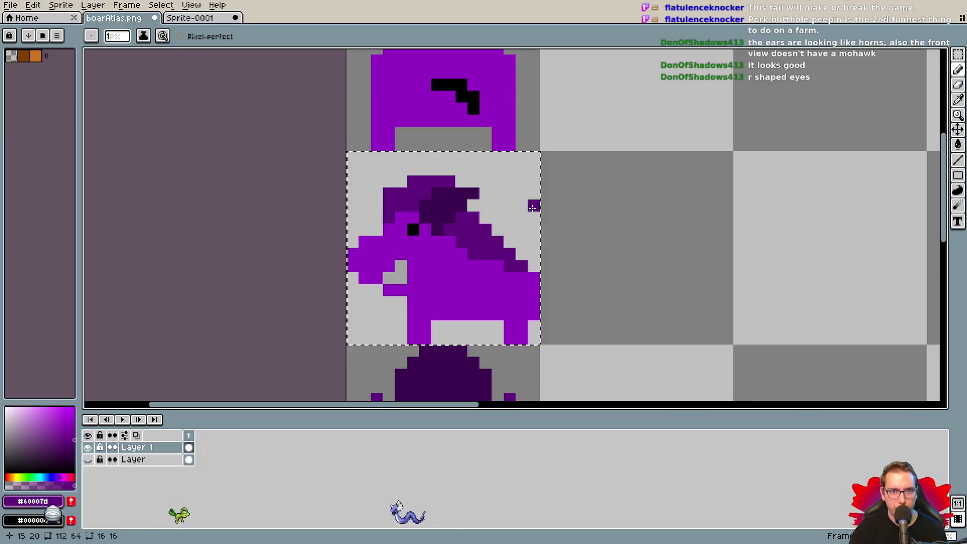
key(ctrl+d)
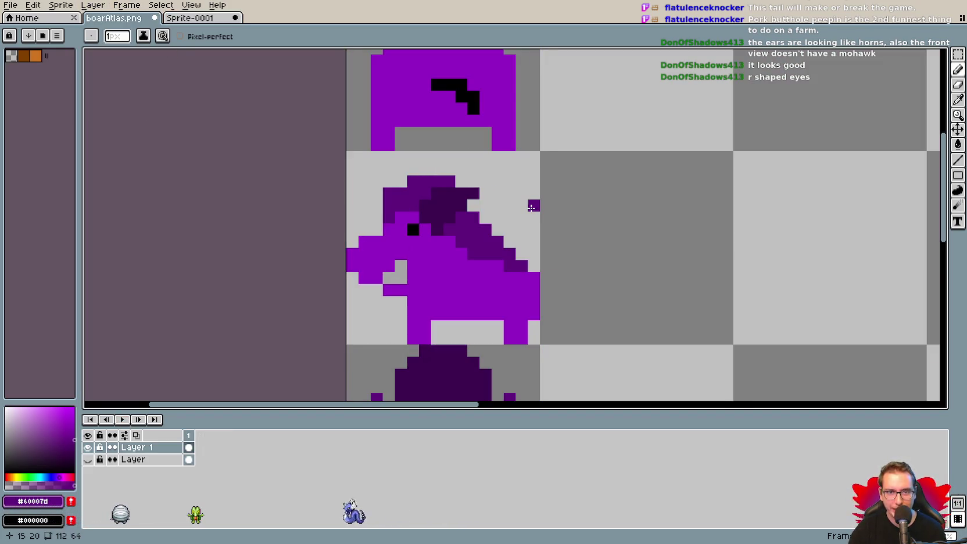
drag(625, 370, 590, 157)
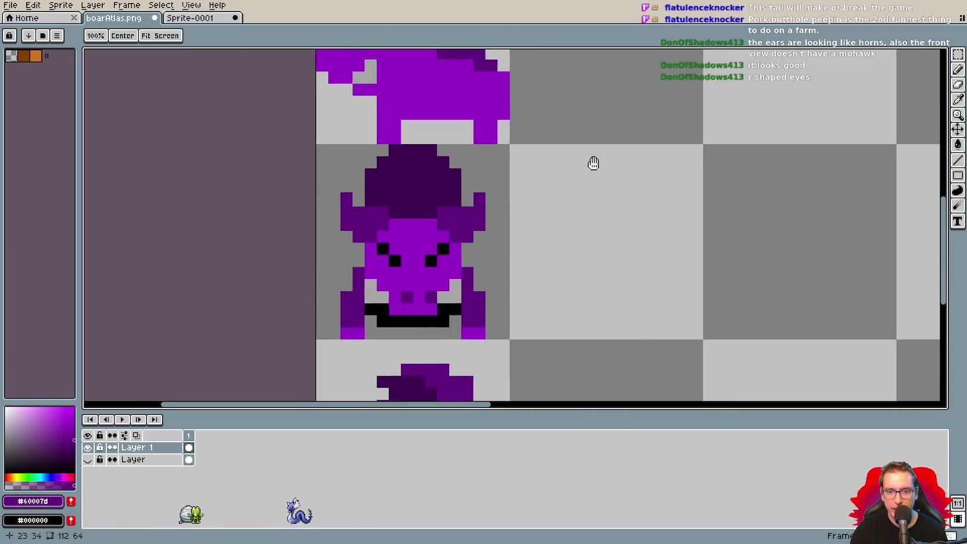
Select and copy the whole front-view boar from frame 1 of Sprite-0001.
click(189, 18)
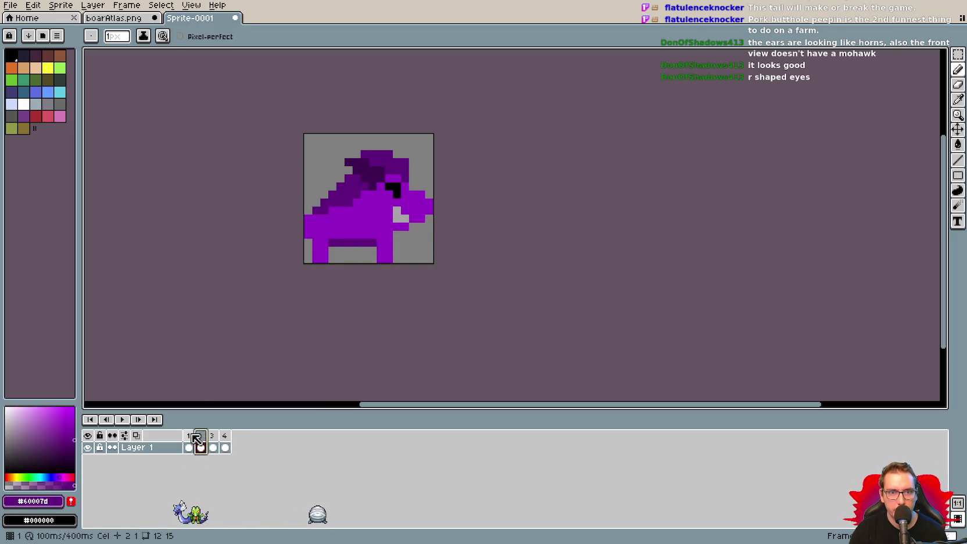
click(189, 437)
key(m)
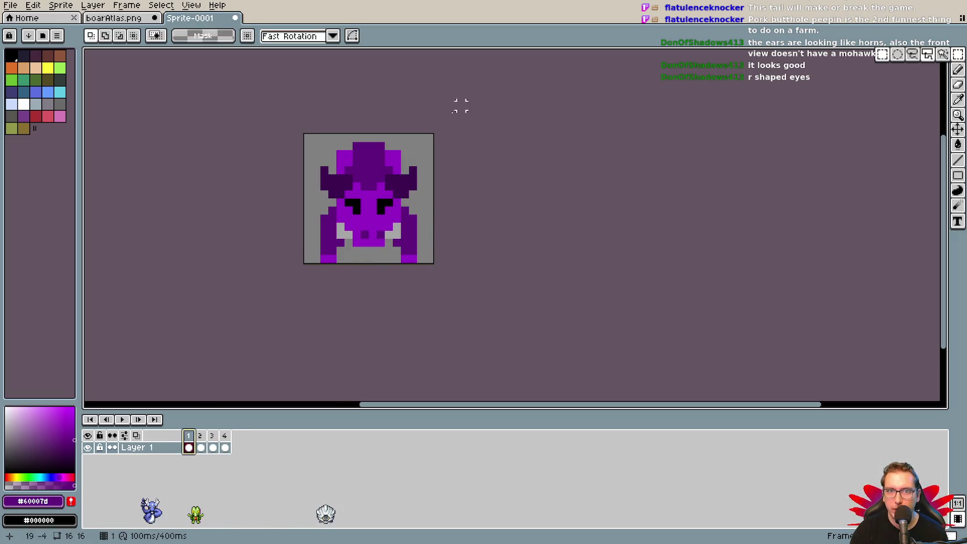
drag(298, 130, 427, 288)
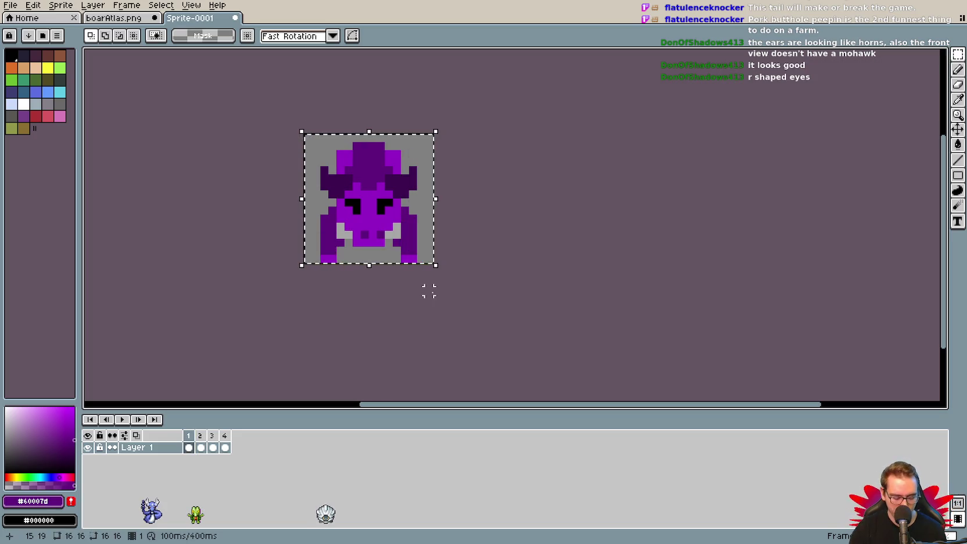
key(ctrl+c)
Paste the front-view boar into boarAtlas.png beside the old front view, then return to Sprite-0001.
click(116, 18)
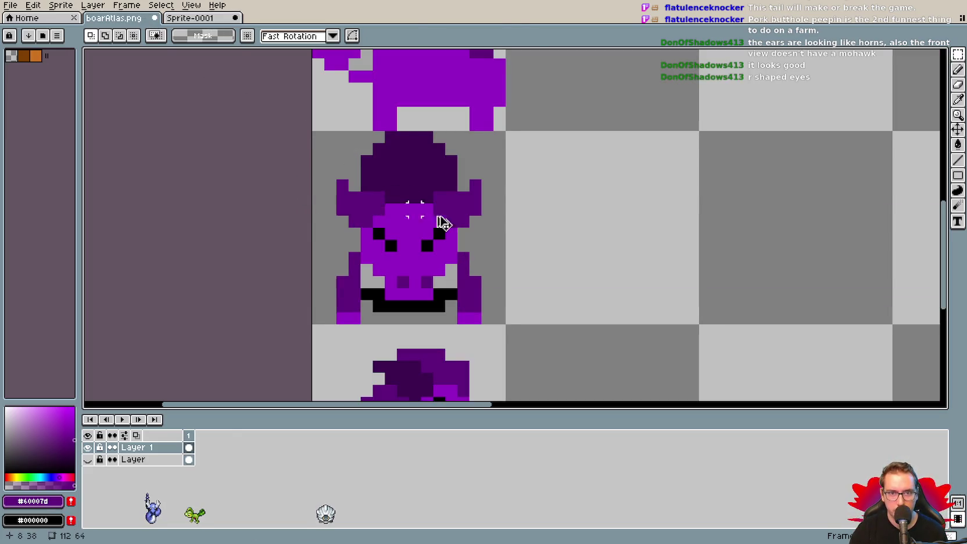
key(ctrl+v)
mouse_move(440, 261)
mouse_down()
mouse_move(559, 269)
mouse_move(622, 259)
mouse_up()
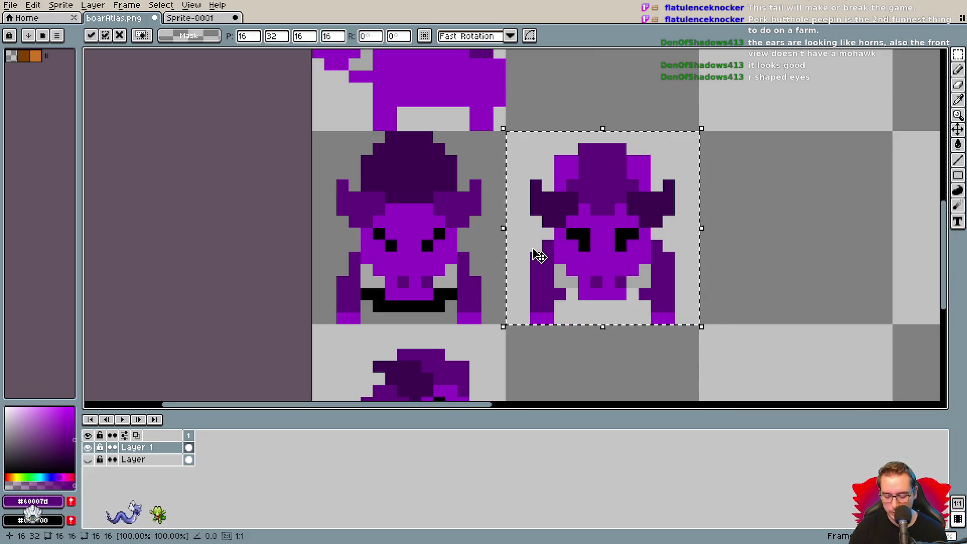
scroll(532, 251, down, 3)
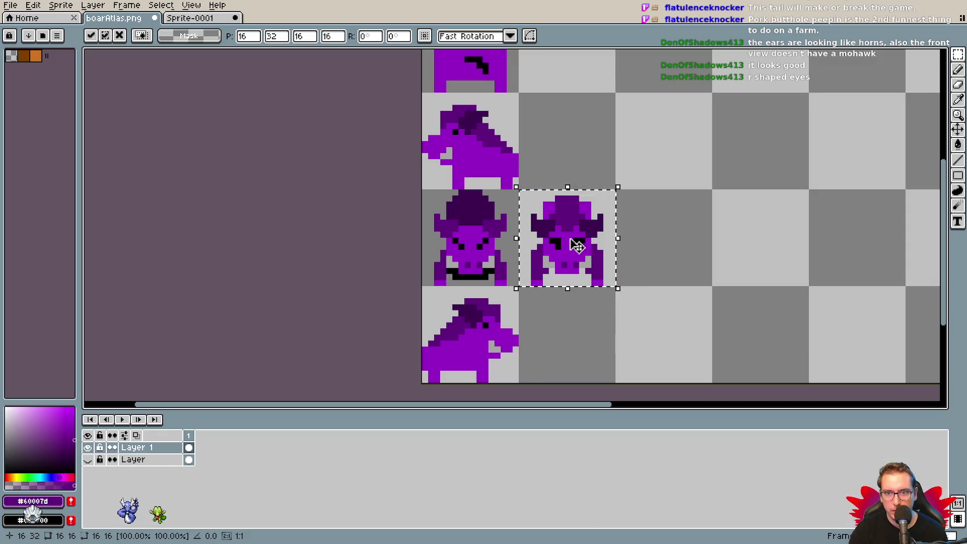
drag(581, 126, 594, 221)
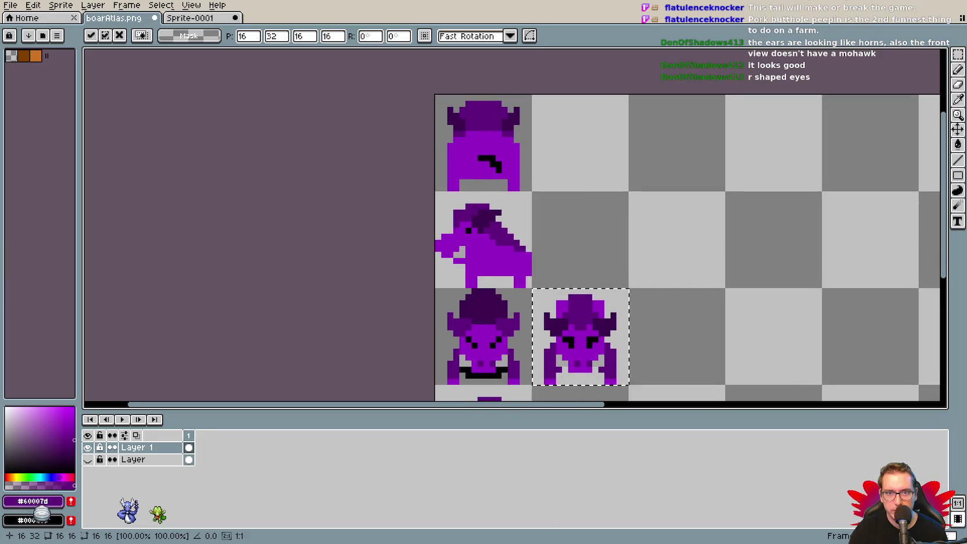
click(191, 5)
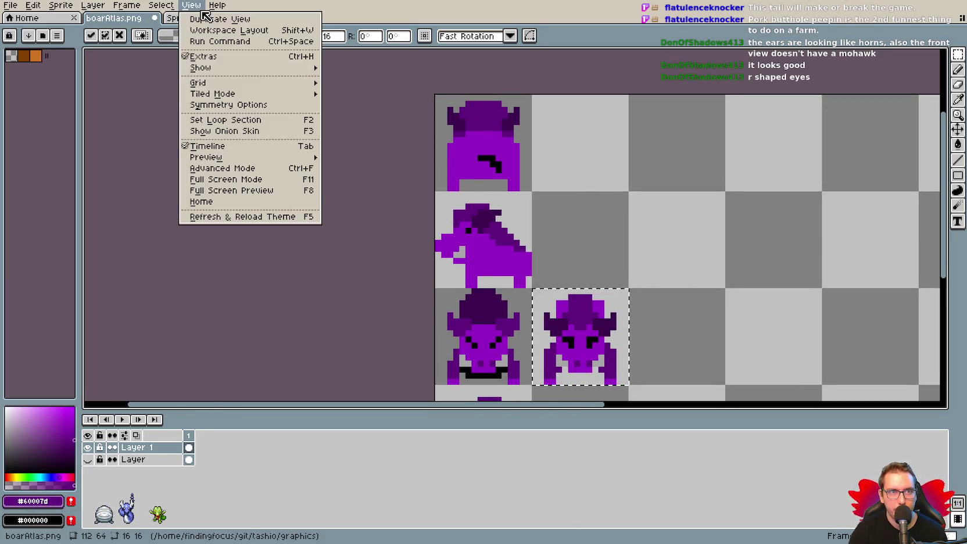
click(203, 18)
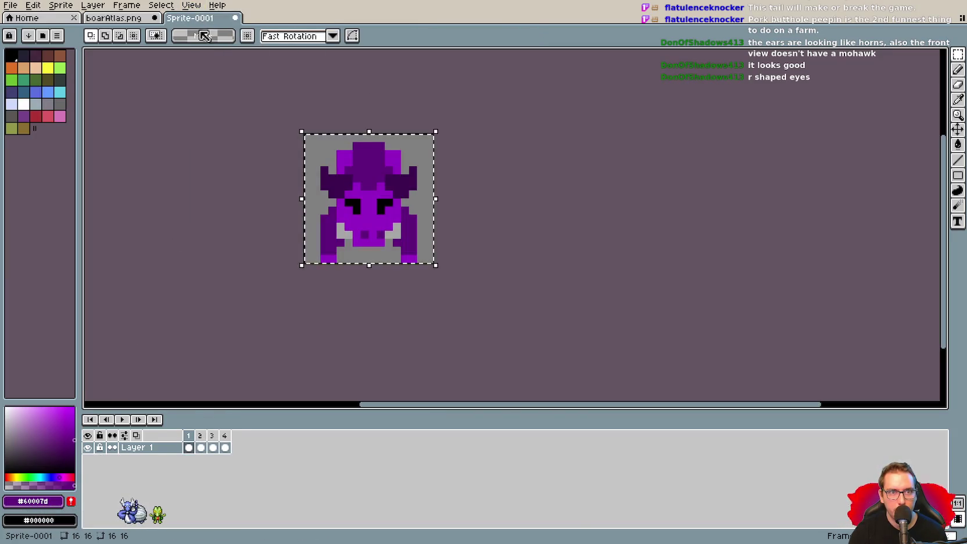
Try pasting a side view into the atlas, then undo the accidental empty frames and stray paste.
click(201, 446)
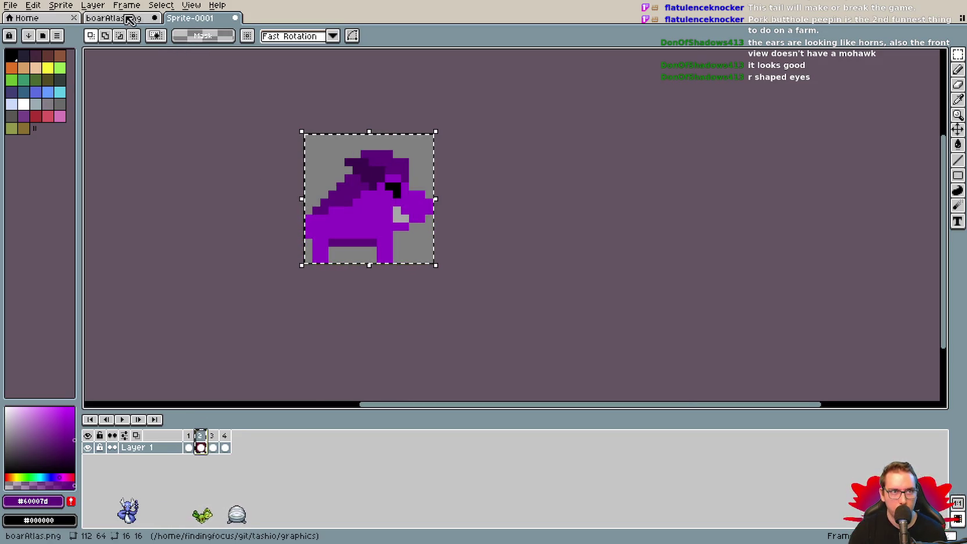
click(114, 18)
key(ctrl+v)
mouse_move(649, 273)
mouse_down()
mouse_move(602, 116)
mouse_move(610, 124)
mouse_up()
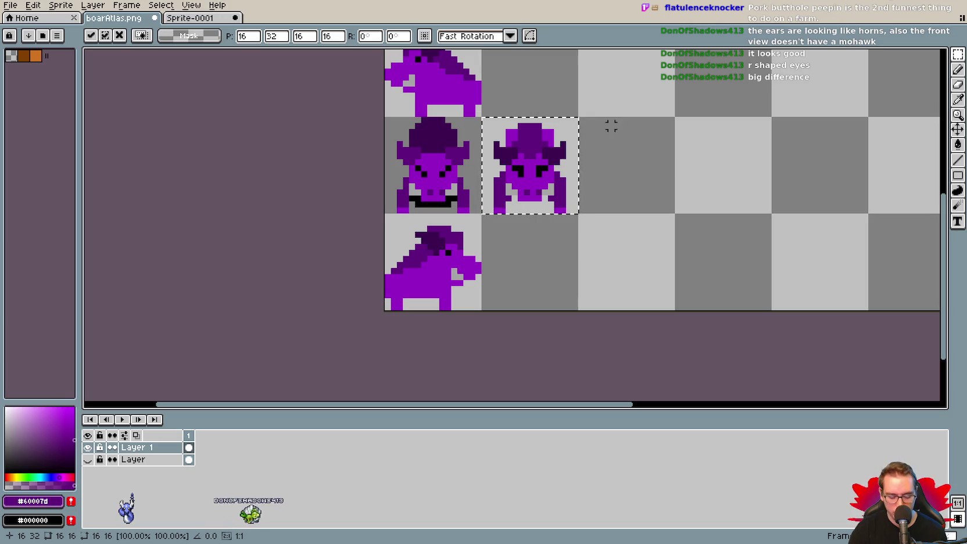
key(alt+b)
key(ctrl+z)
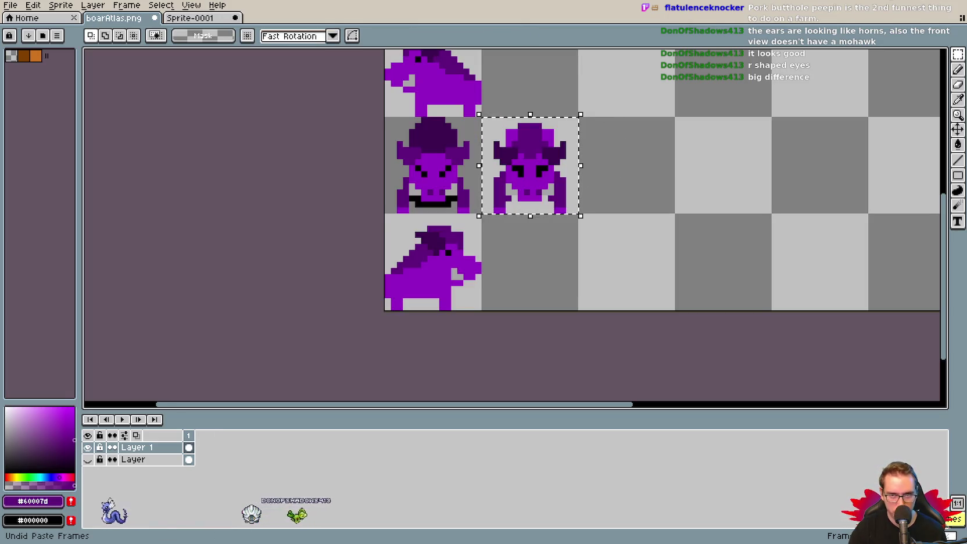
key(ctrl+d)
key(alt+b)
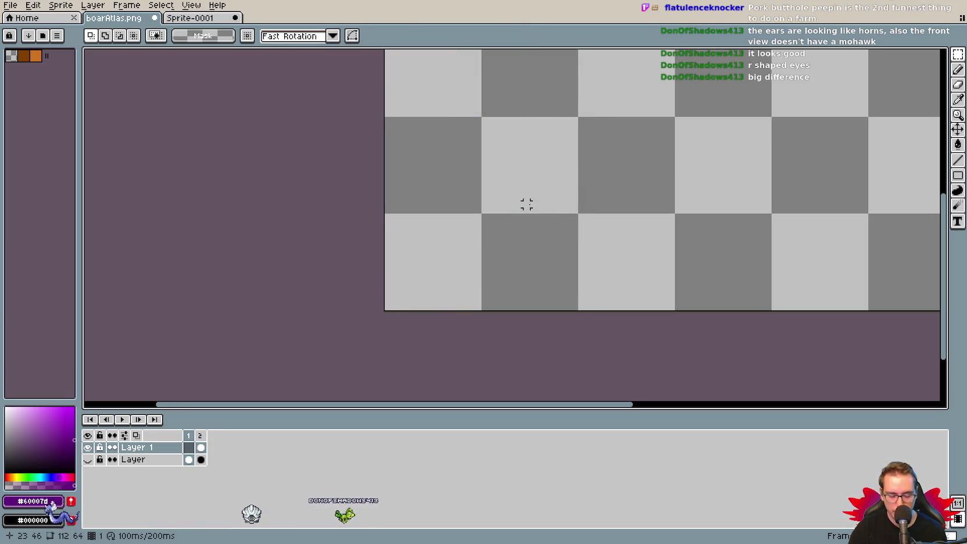
key(ctrl+z)
drag(507, 252, 533, 271)
click(581, 253)
key(ctrl+v)
key(ctrl+z)
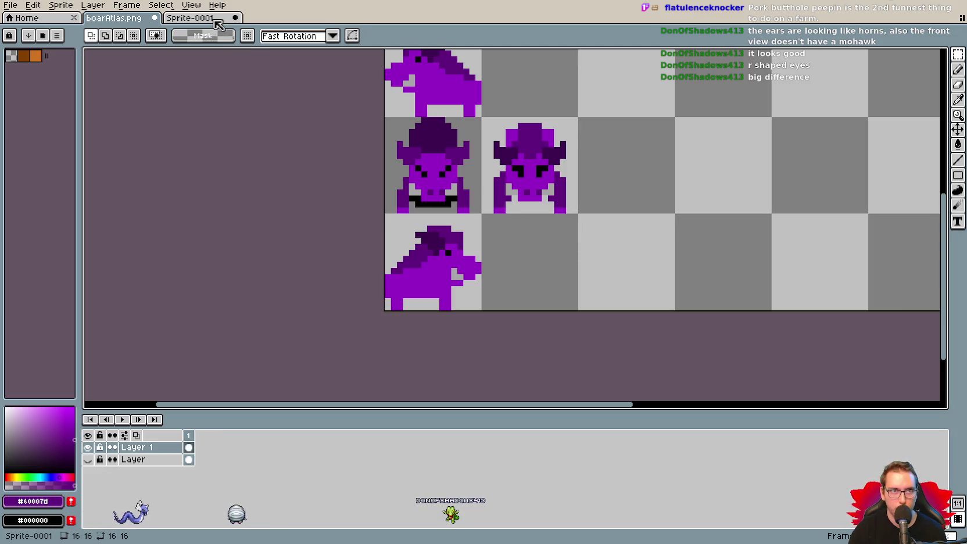
Copy the right-facing side-view boar into the atlas beside its old version.
click(190, 18)
drag(274, 121, 427, 273)
key(ctrl+c)
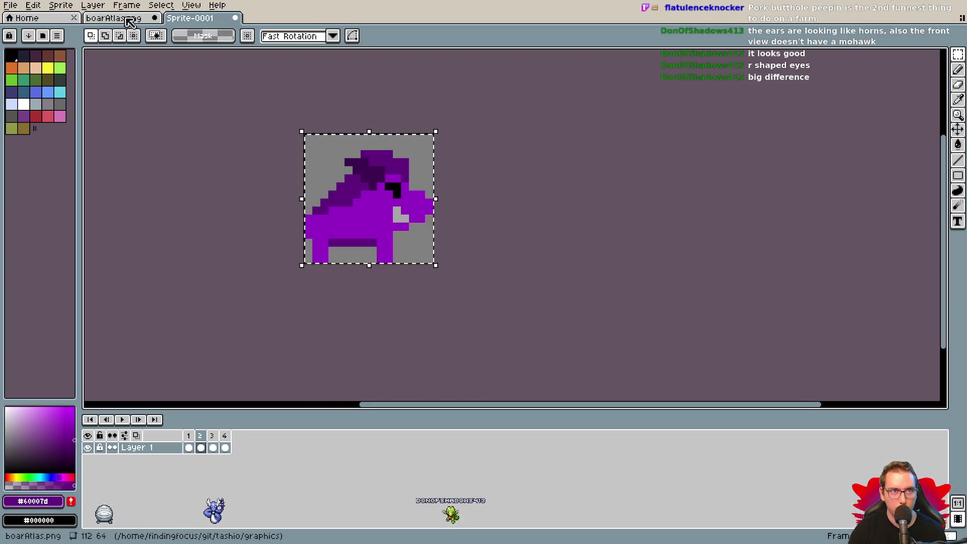
click(114, 18)
key(ctrl+v)
drag(430, 221, 527, 266)
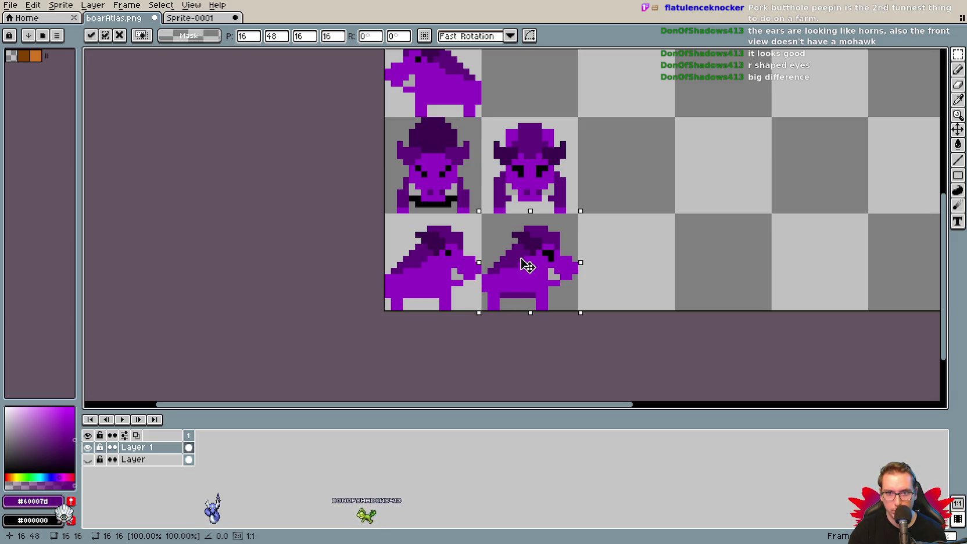
click(623, 132)
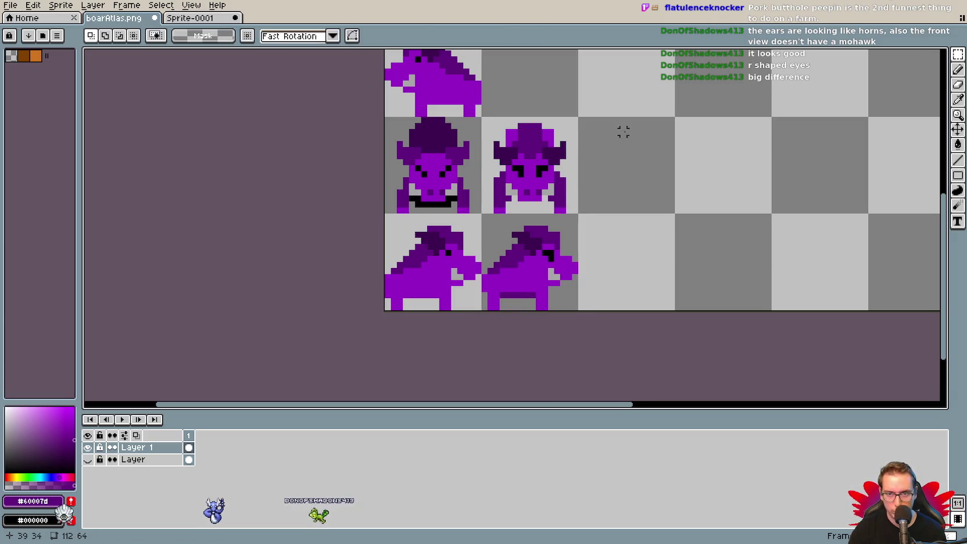
drag(623, 132, 598, 273)
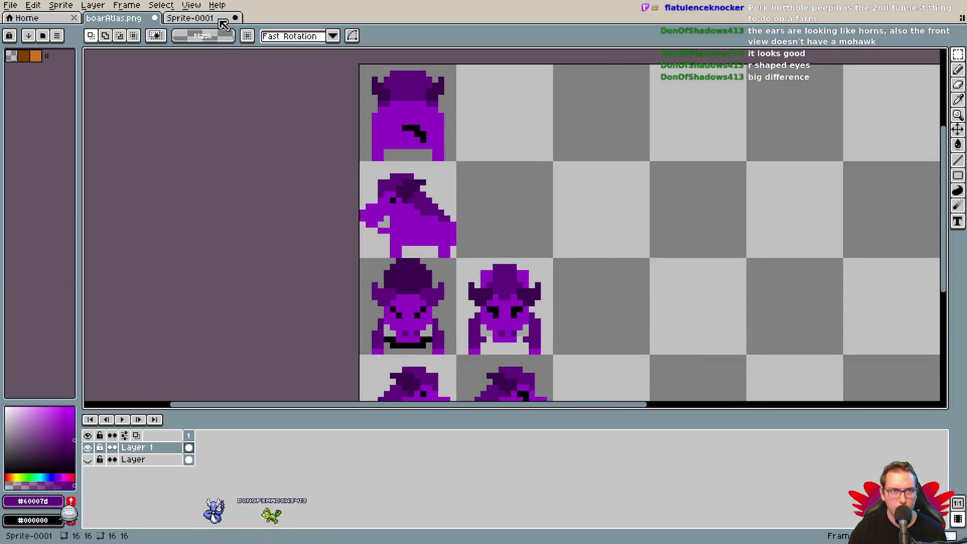
Paste the new back-view boar into the atlas beside the old back view.
click(191, 18)
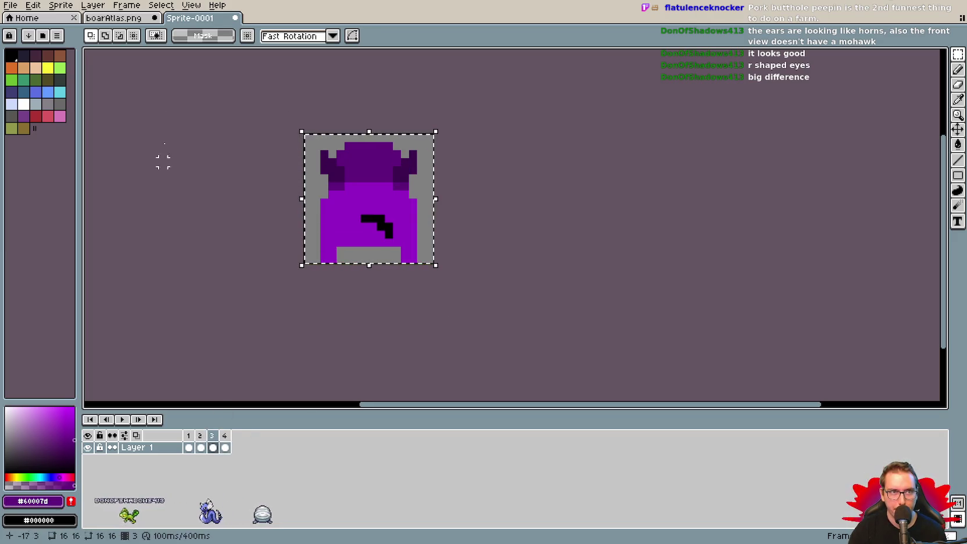
click(114, 18)
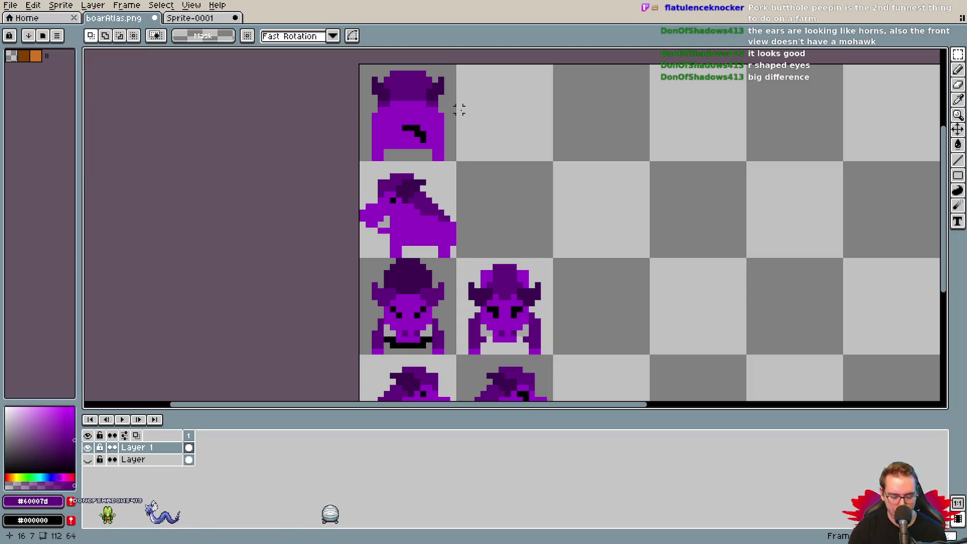
key(ctrl+v)
mouse_move(416, 124)
mouse_down()
mouse_move(505, 125)
mouse_move(509, 116)
mouse_up()
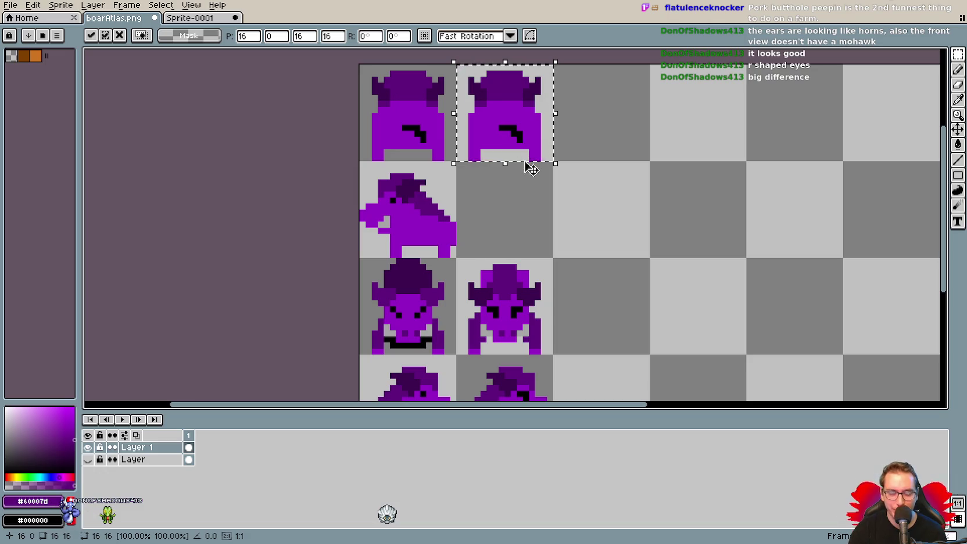
click(351, 79)
Copy the left-facing side-view boar into the row-two cell beside the old side view.
click(203, 18)
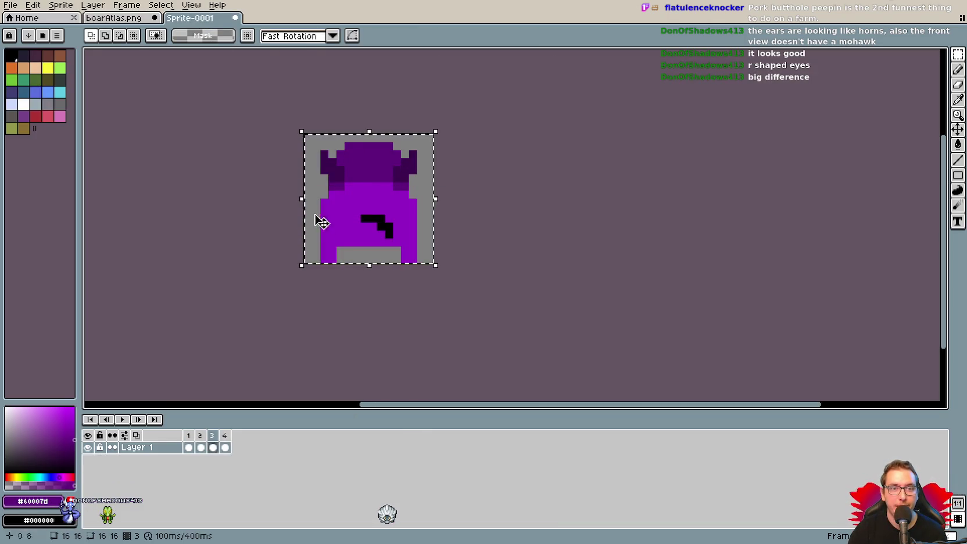
click(226, 436)
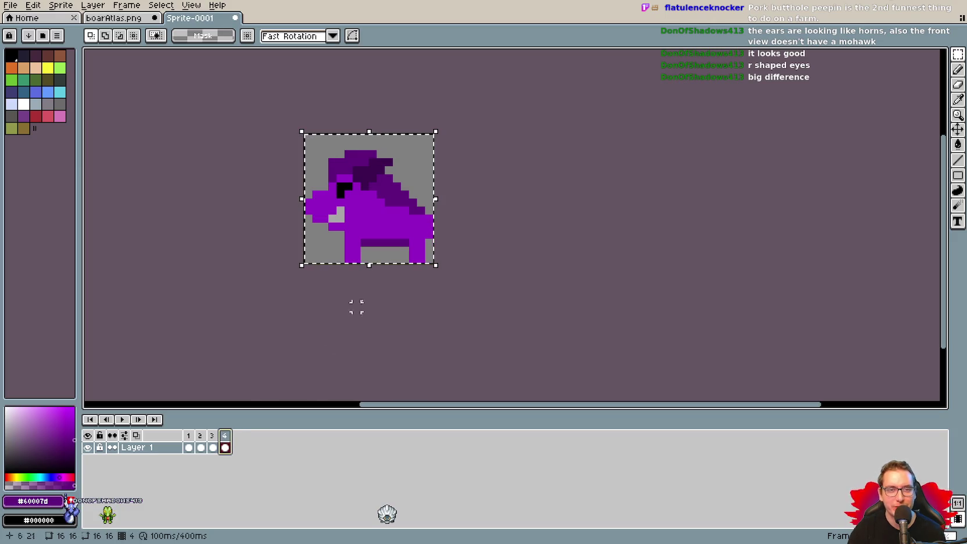
click(371, 288)
key(ctrl+z)
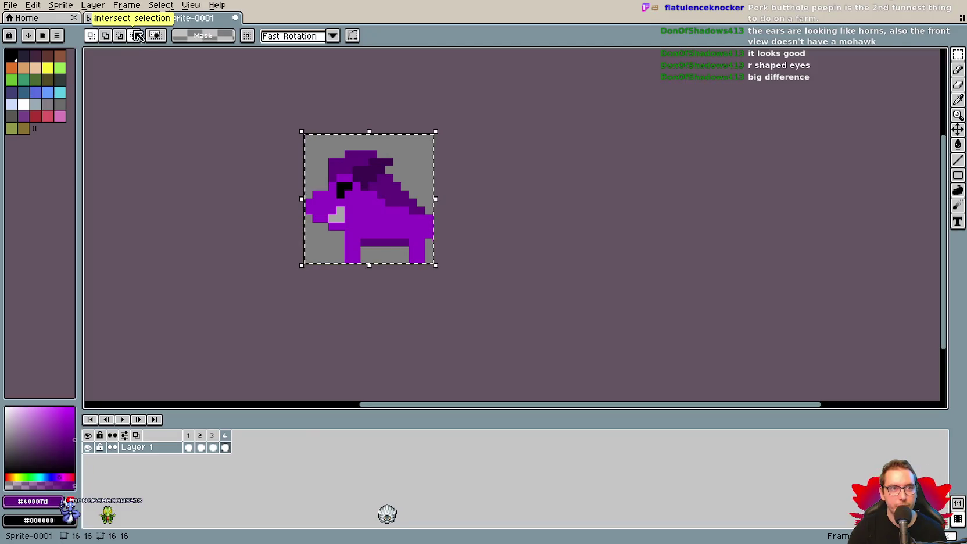
key(ctrl+c)
click(114, 18)
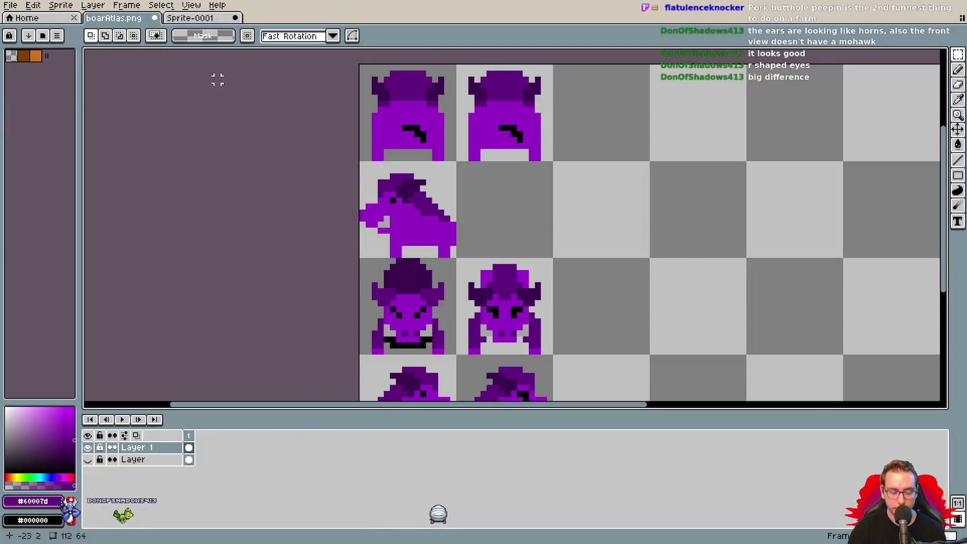
key(ctrl+v)
drag(383, 104, 480, 201)
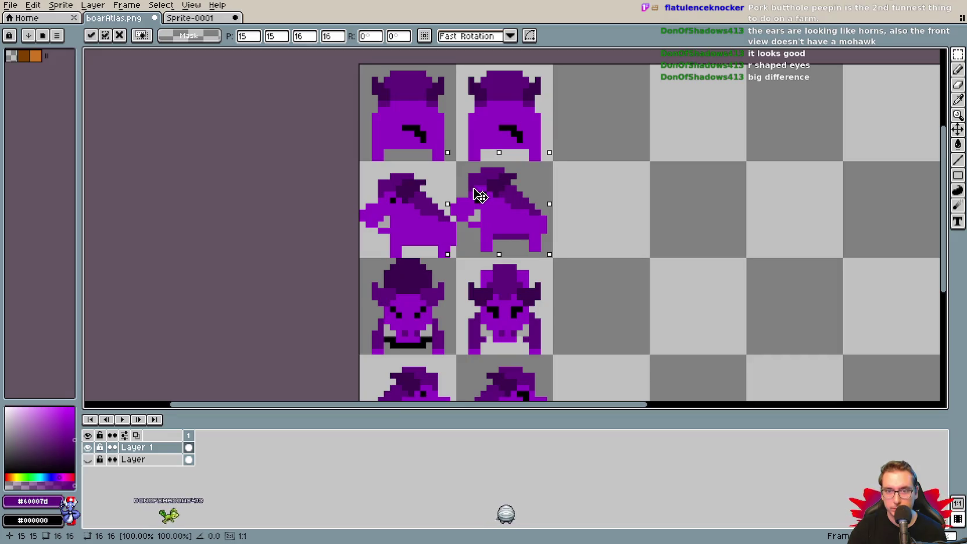
key(Return)
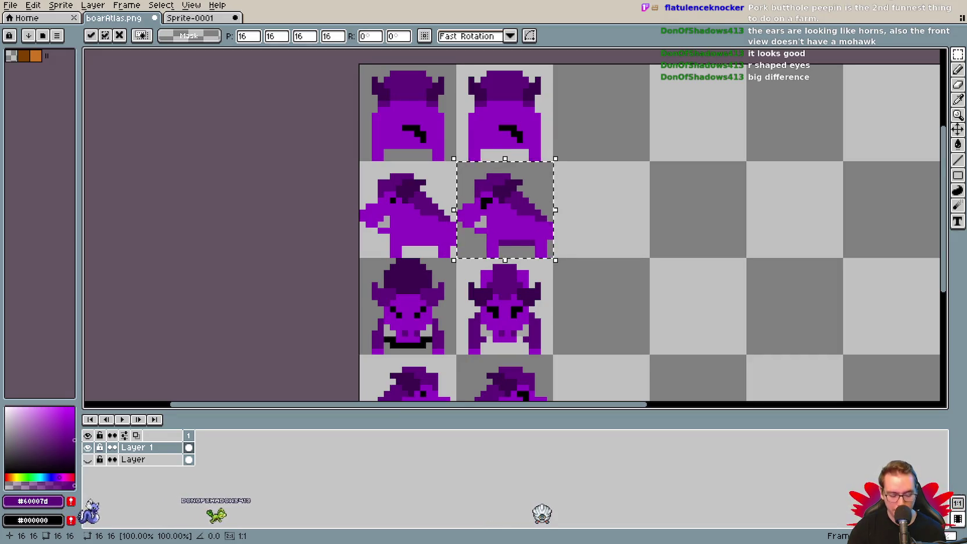
click(652, 236)
key(z)
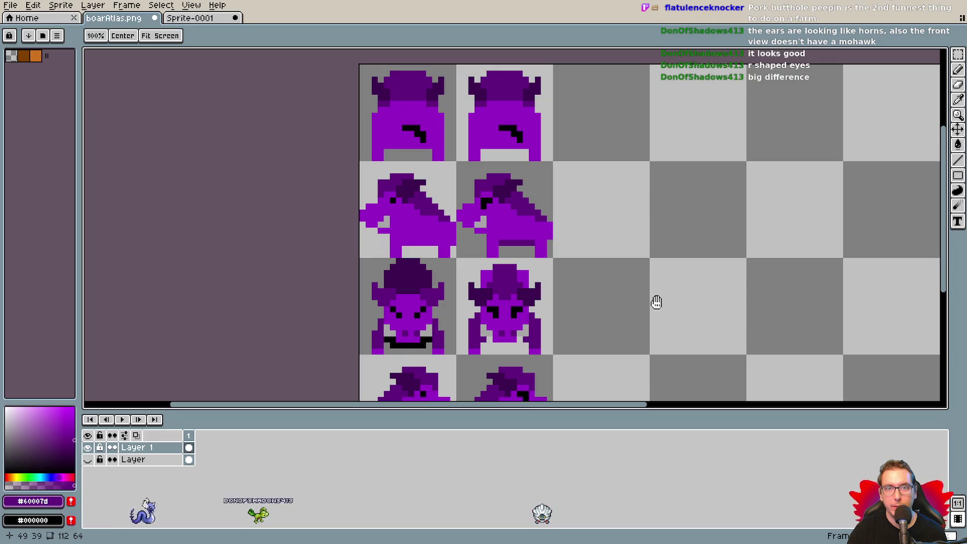
drag(656, 305, 644, 222)
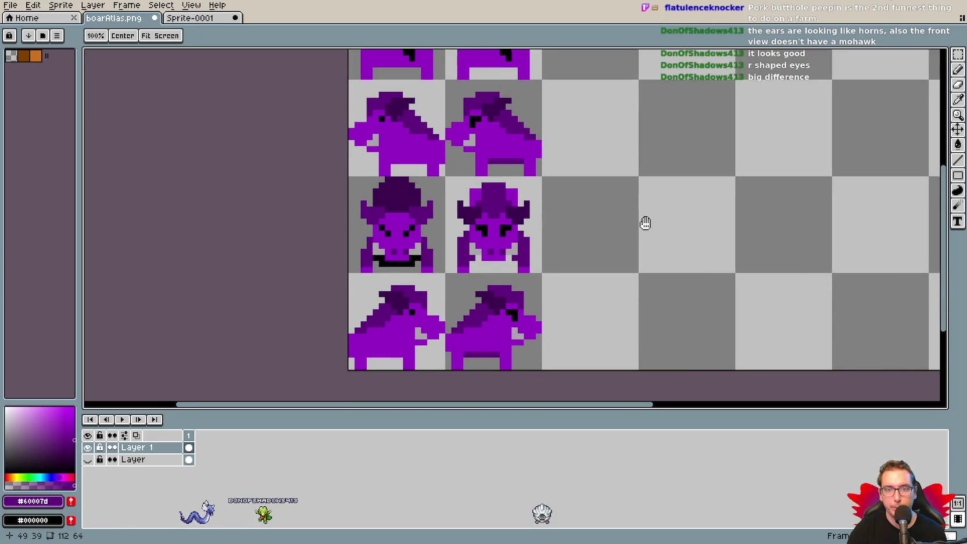
drag(644, 222, 646, 222)
key(m)
scroll(646, 221, down, 1)
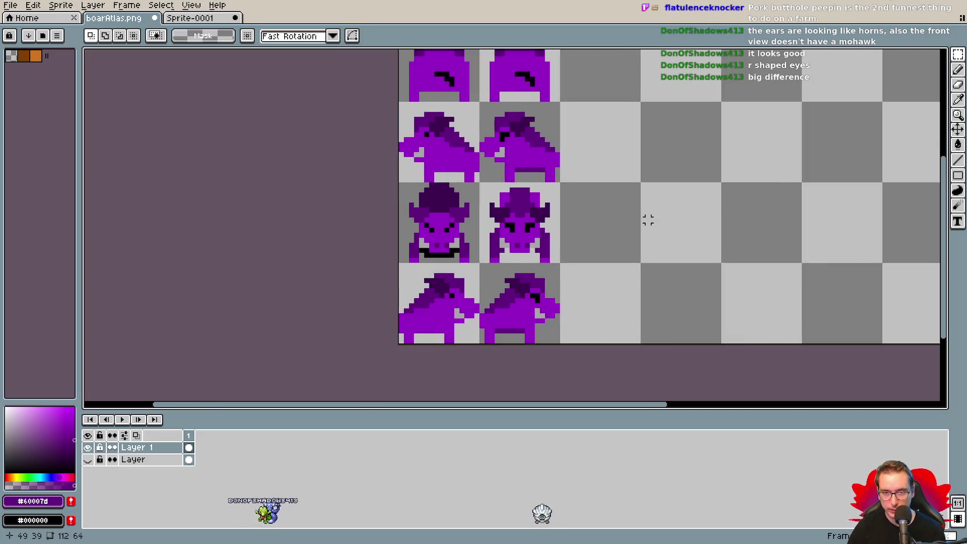
Erase the old boar column and shift the four new boars one cell left into column one.
scroll(647, 220, down, 1)
mouse_move(446, 63)
mouse_down()
mouse_move(518, 351)
mouse_move(509, 381)
mouse_up()
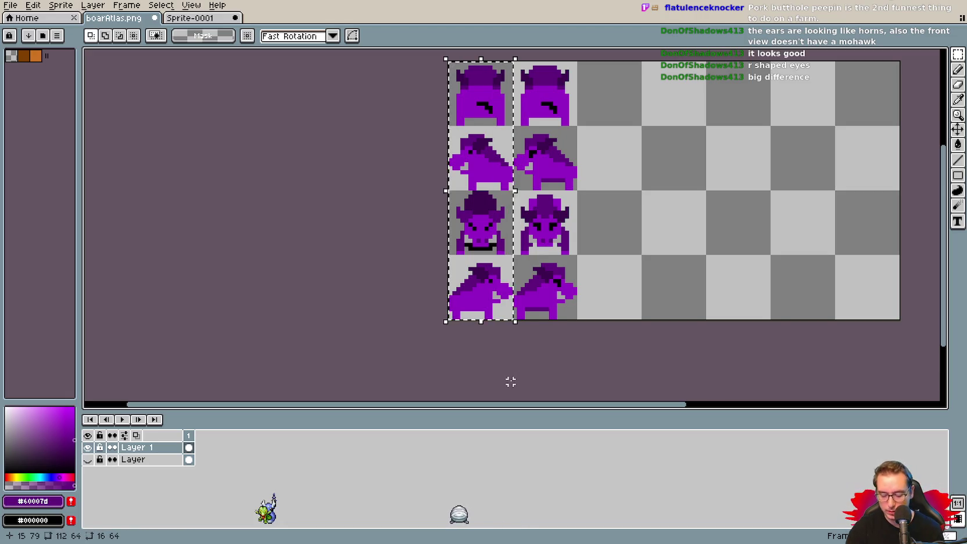
key(Delete)
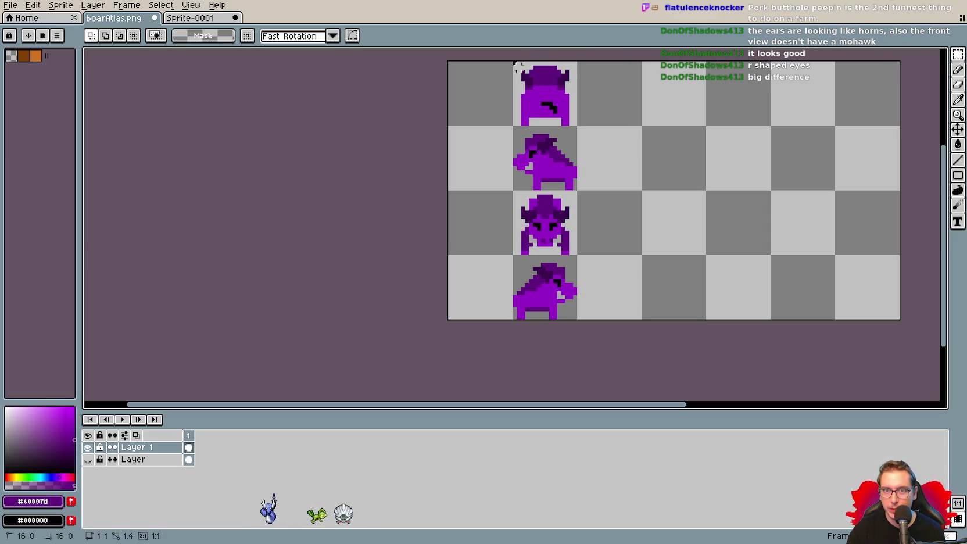
drag(514, 62, 577, 320)
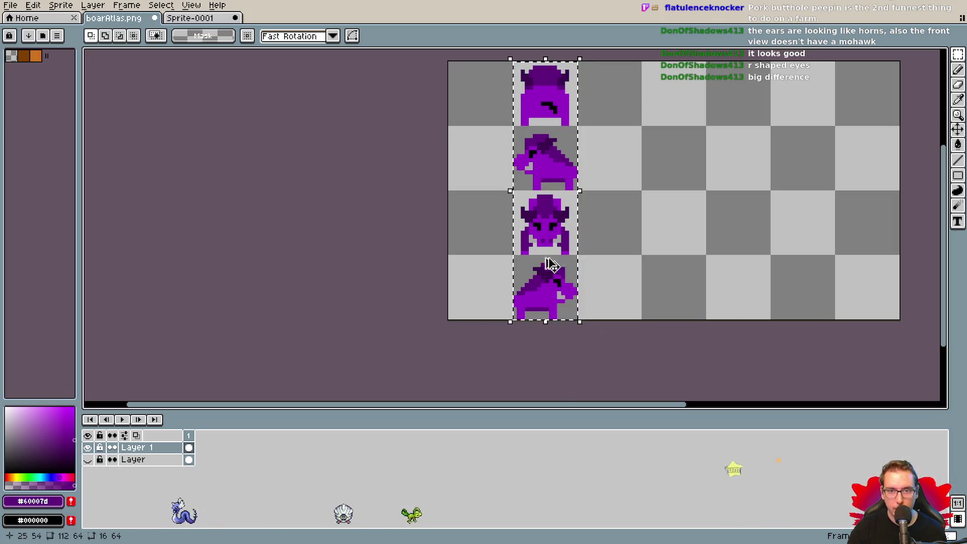
drag(549, 264, 480, 234)
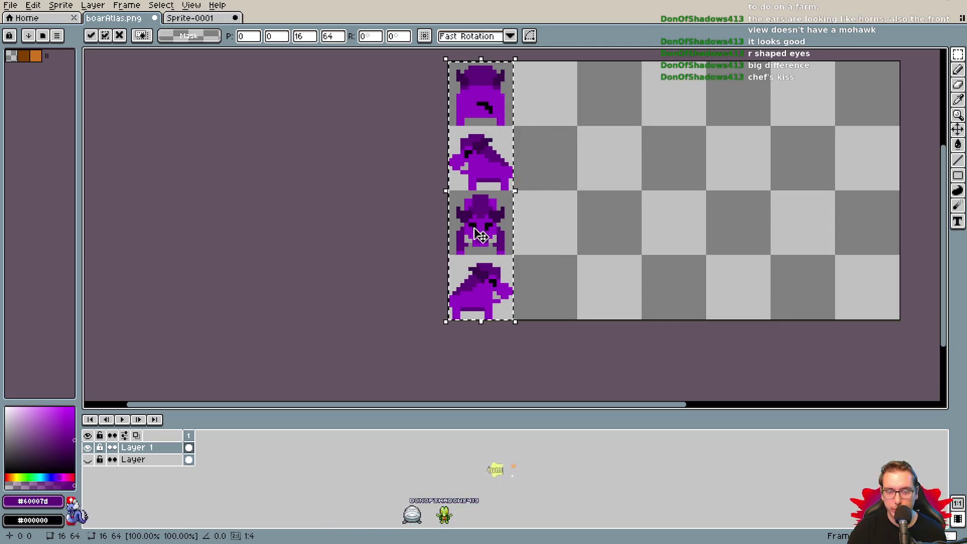
click(543, 241)
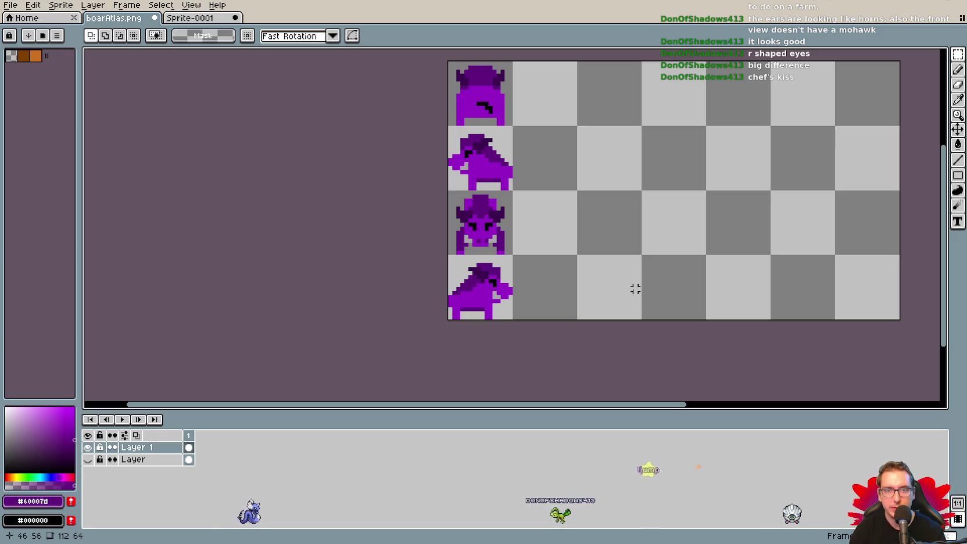
scroll(543, 160, up, 1)
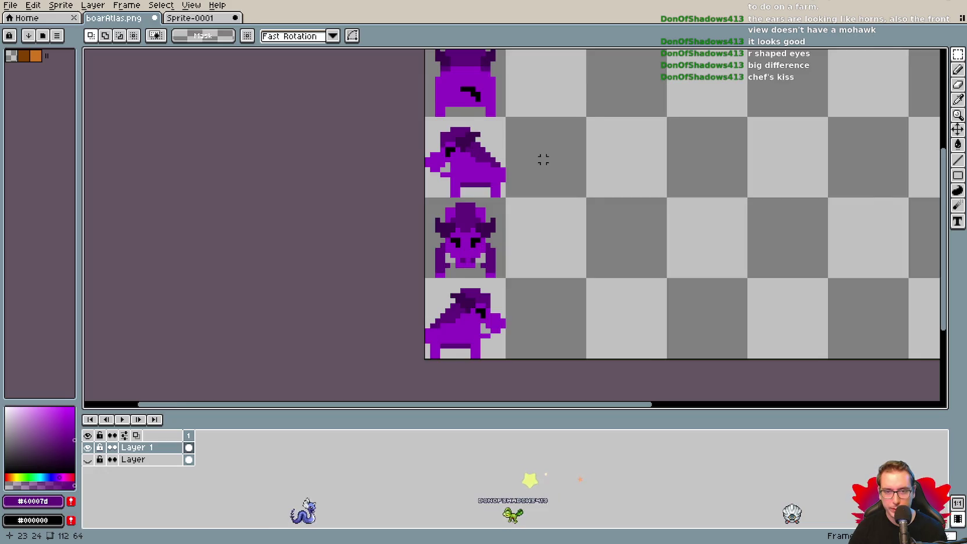
Sample the dark purple and paint a strip down the top boar's forehead.
scroll(542, 159, up, 1)
scroll(581, 261, up, 4)
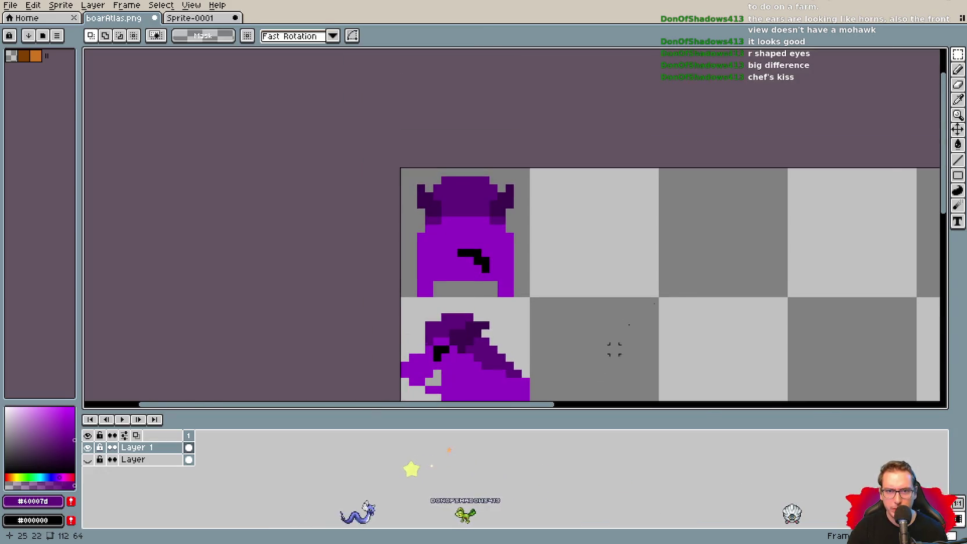
click(957, 99)
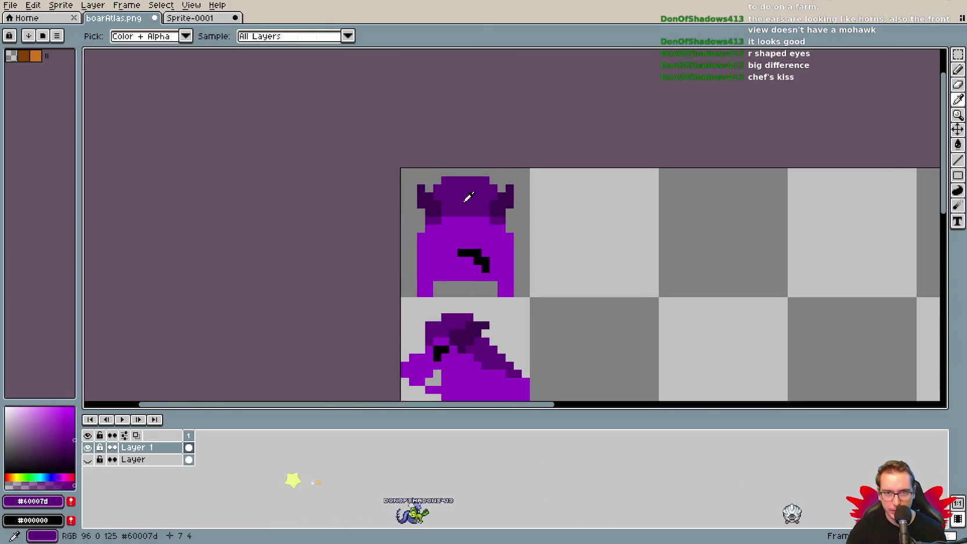
key(b)
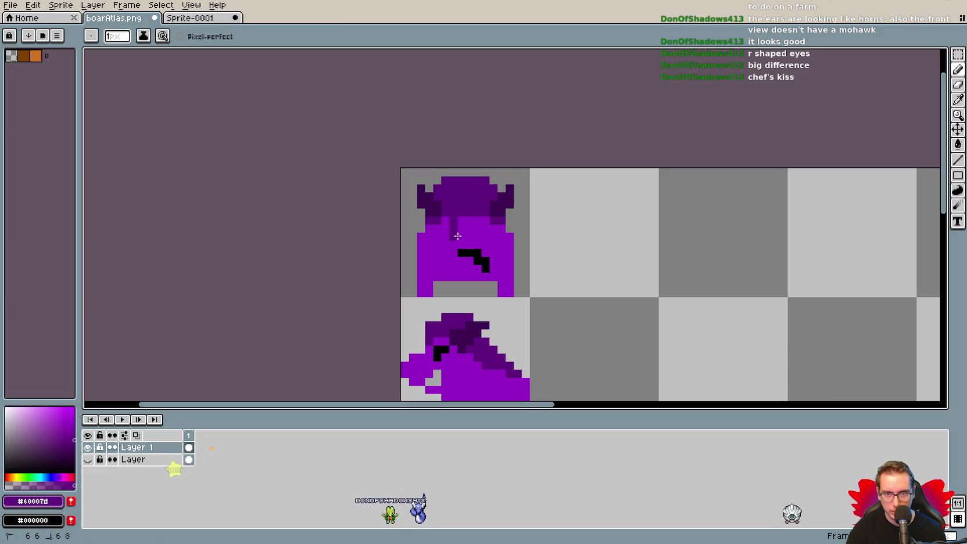
drag(474, 232, 467, 223)
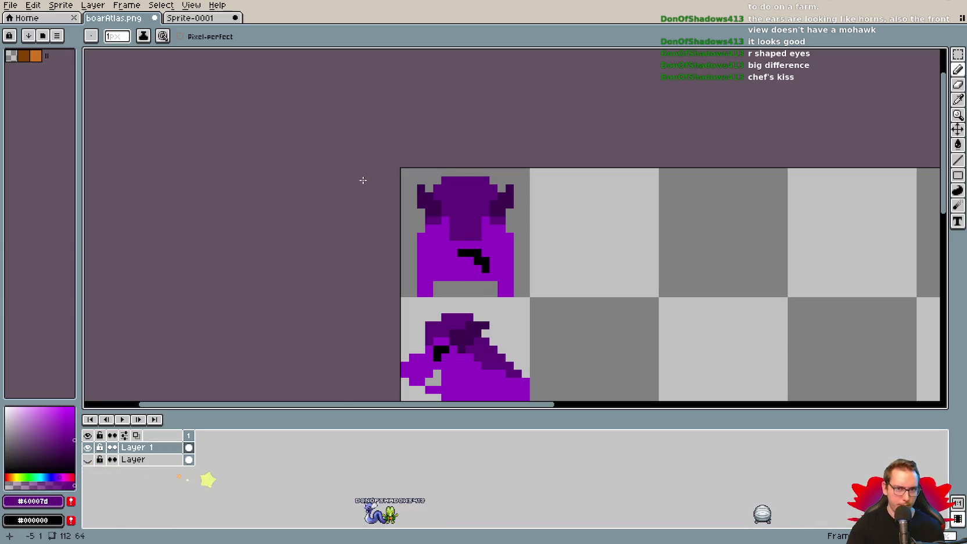
key(ctrl+z)
drag(456, 220, 473, 220)
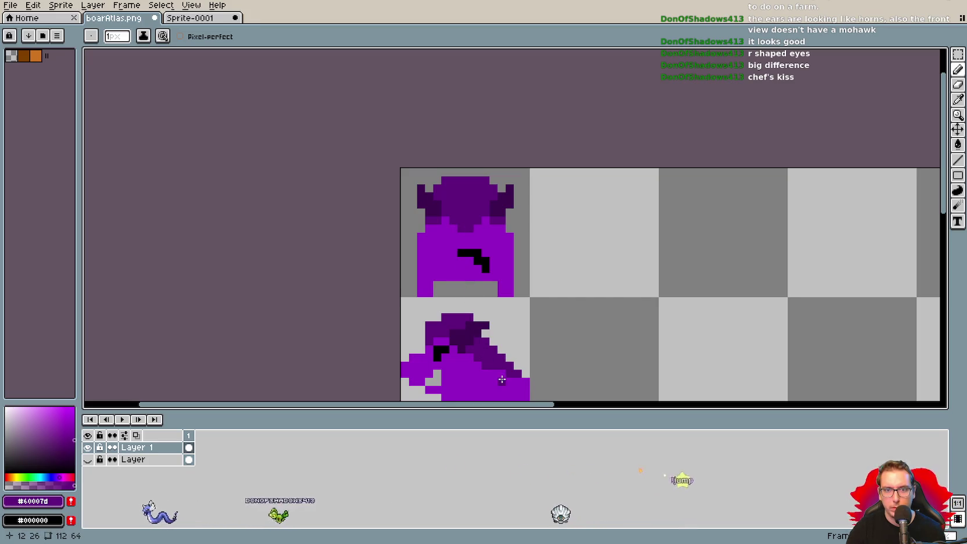
Remove an extra dark pixel and zoom out to show the whole atlas.
key(v)
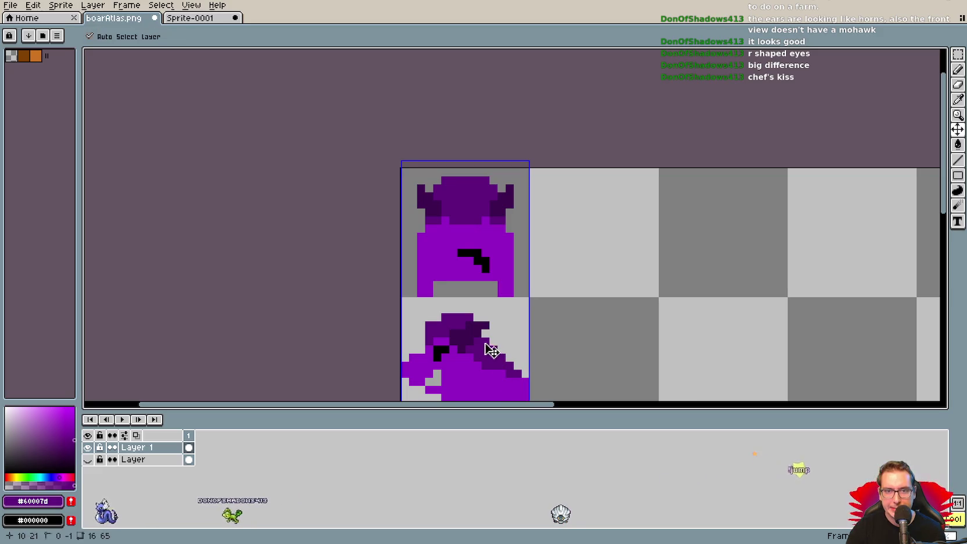
key(b)
click(462, 227)
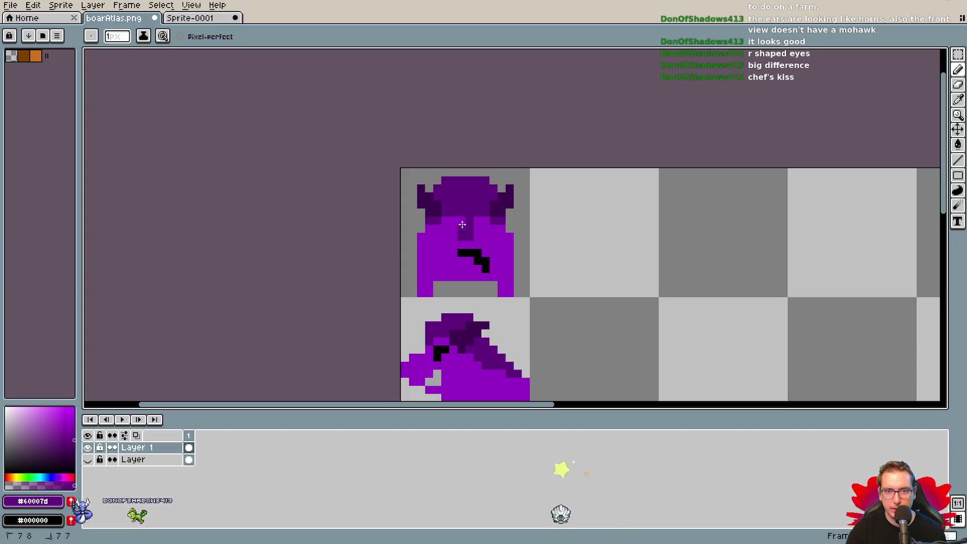
key(ctrl+z)
key(v)
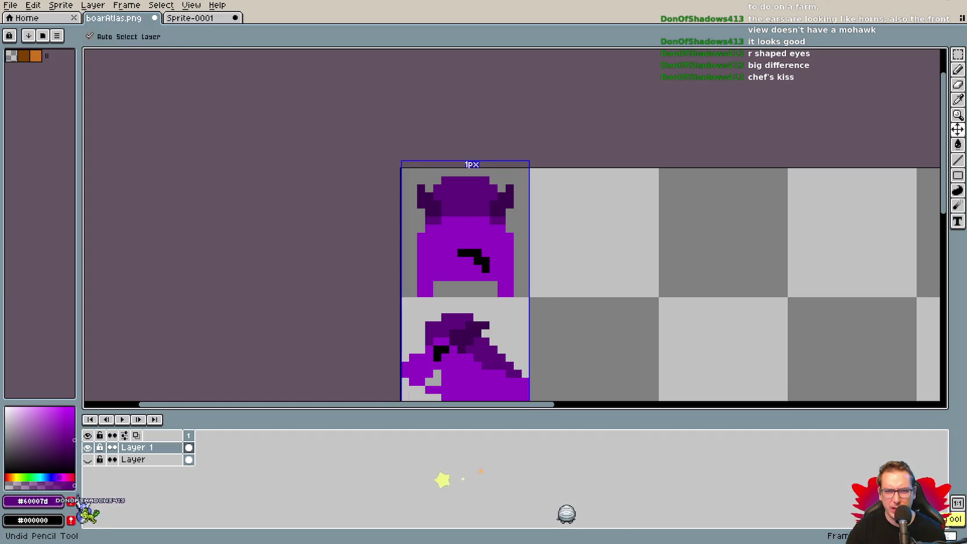
scroll(548, 314, down, 1)
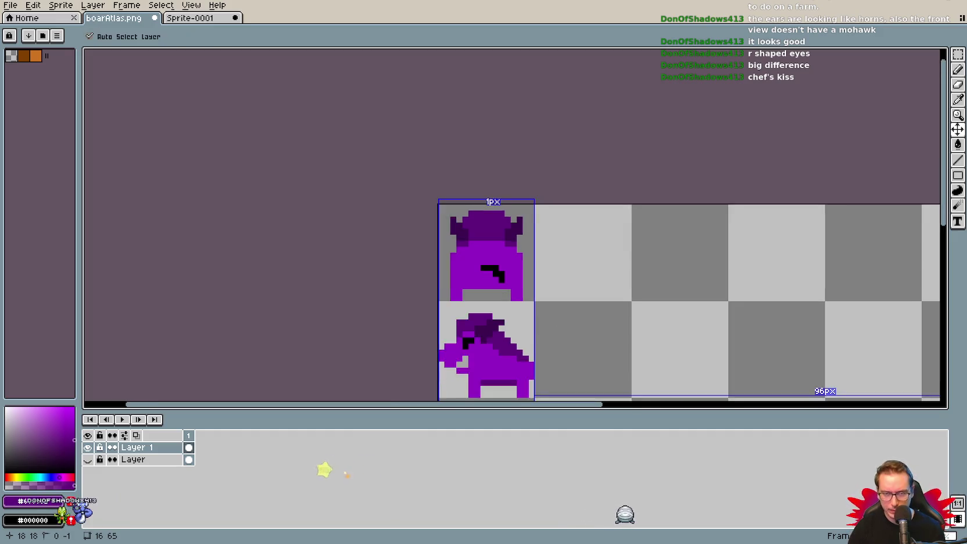
scroll(522, 322, down, 1)
key(h)
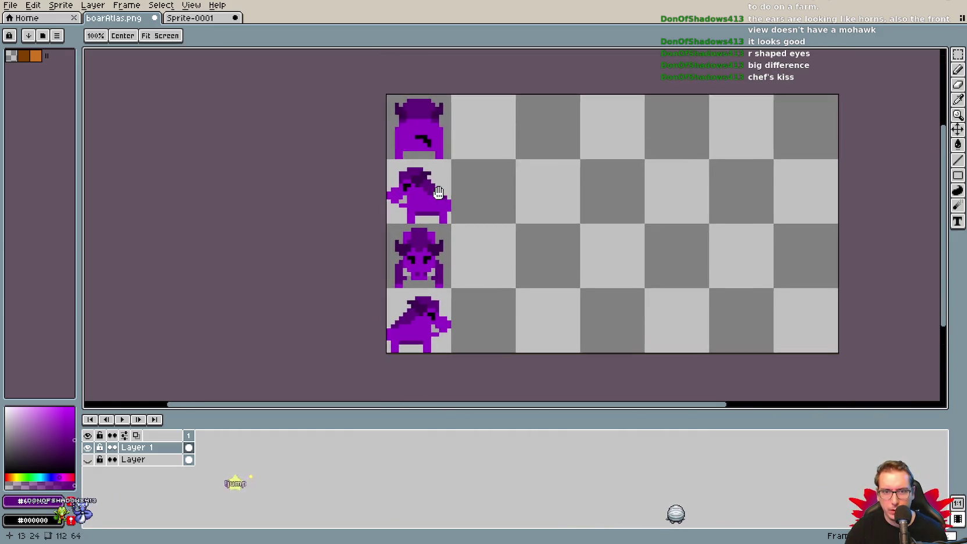
drag(524, 324, 393, 198)
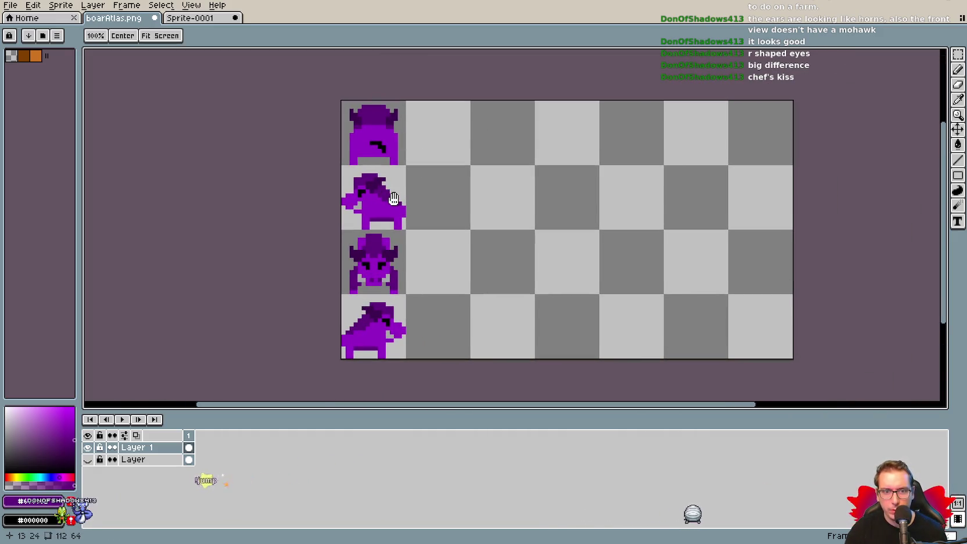
Save boarAtlas.png as a flattened PNG and tile Aseprite beside the code editor.
key(ctrl+s)
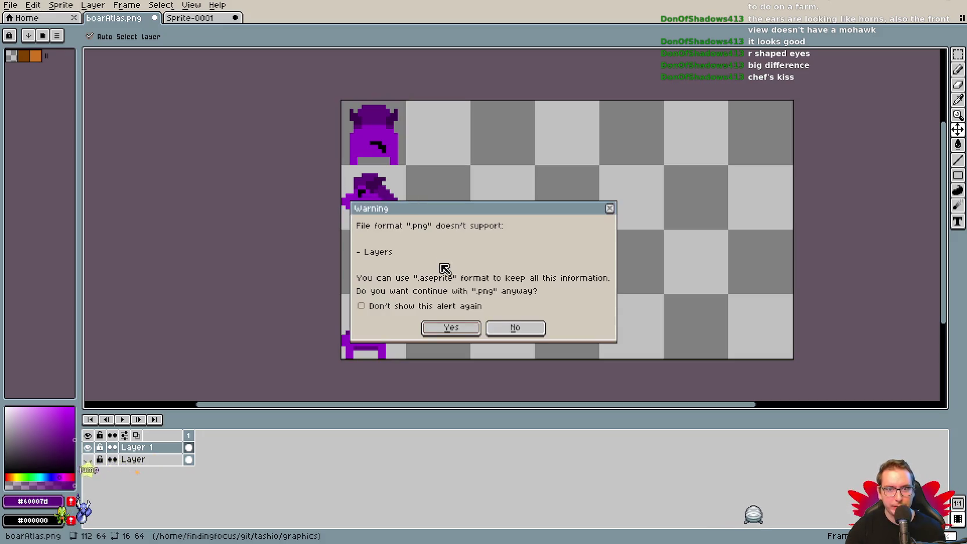
click(458, 327)
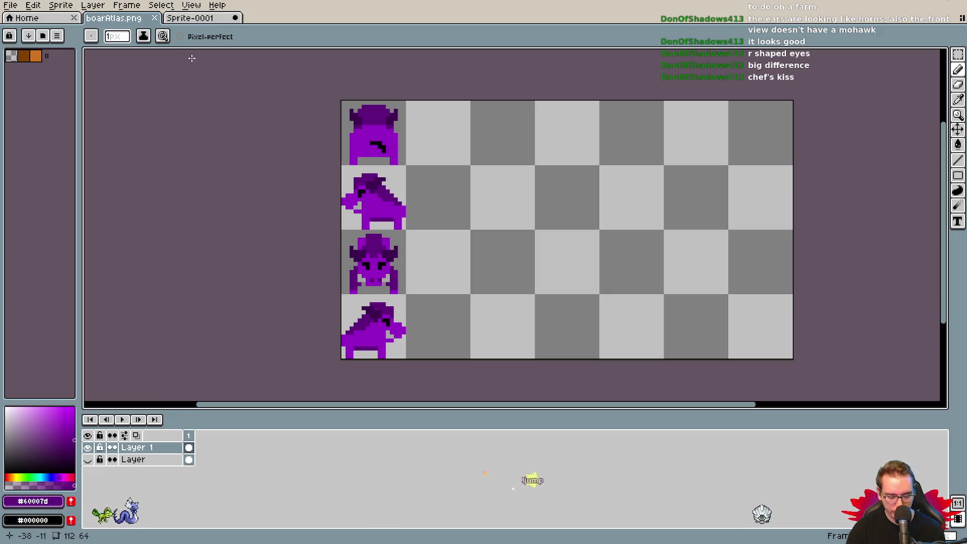
key(super+f)
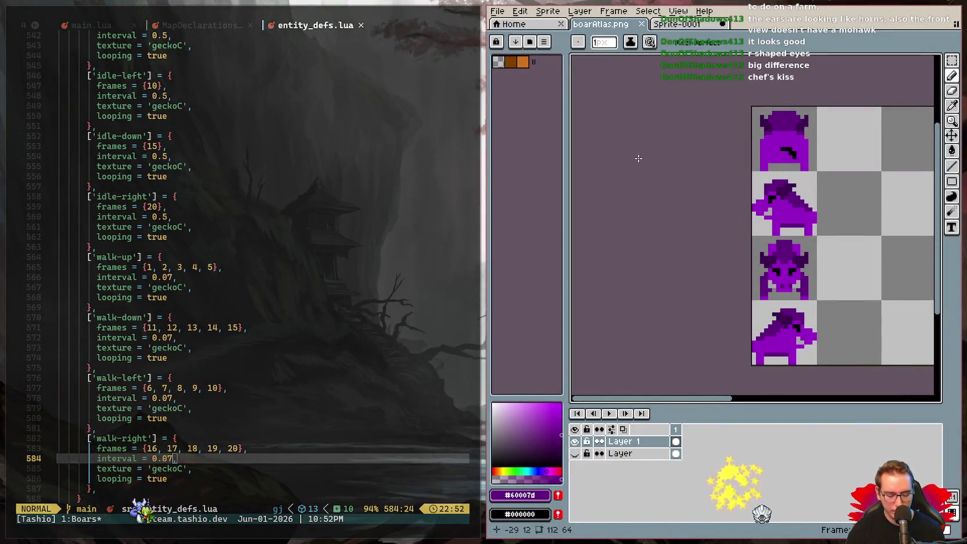
Run git diff in a new tmux window to review the added 'boar' idle-up entry.
key(super+f)
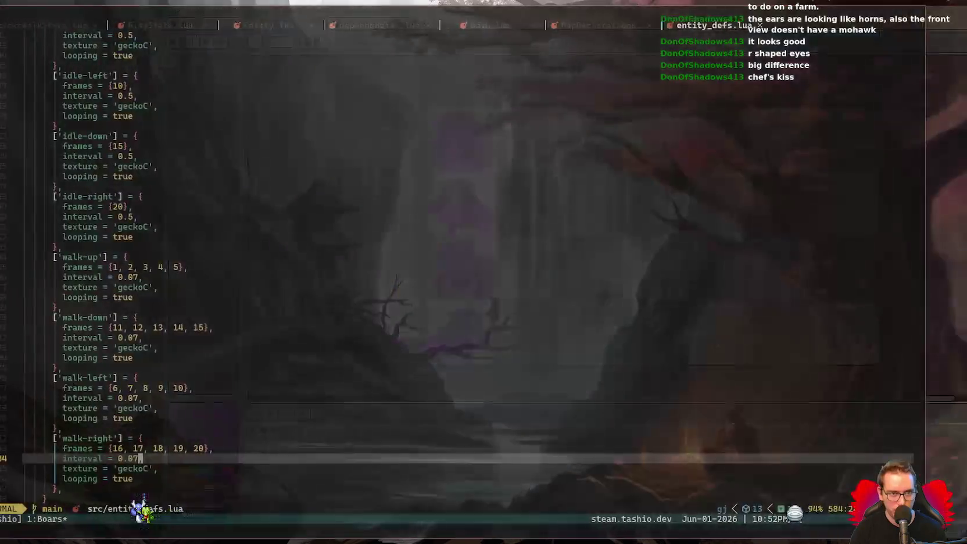
key(1)
key(7)
key(k)
key(dollar)
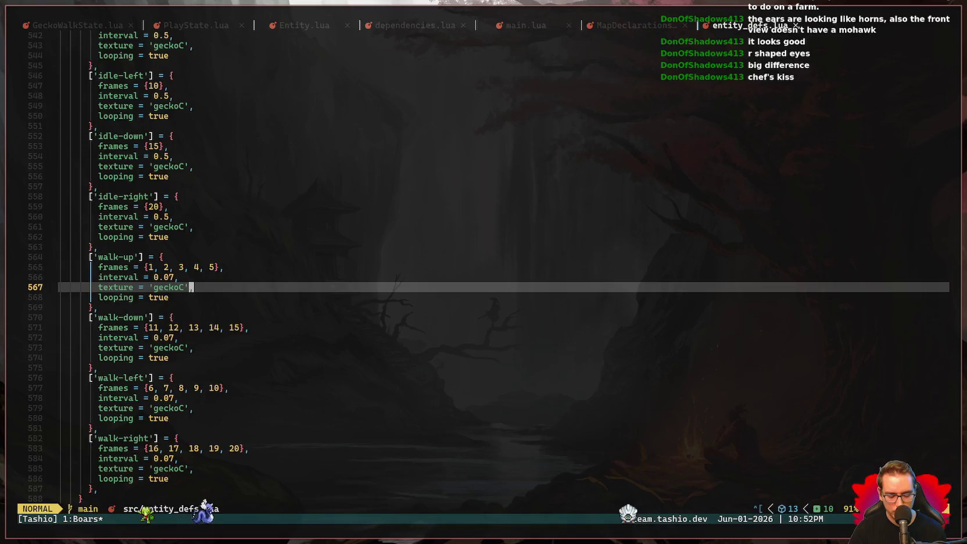
key(ctrl+b)
text(c)
text(git)
text(ff)
key(Return)
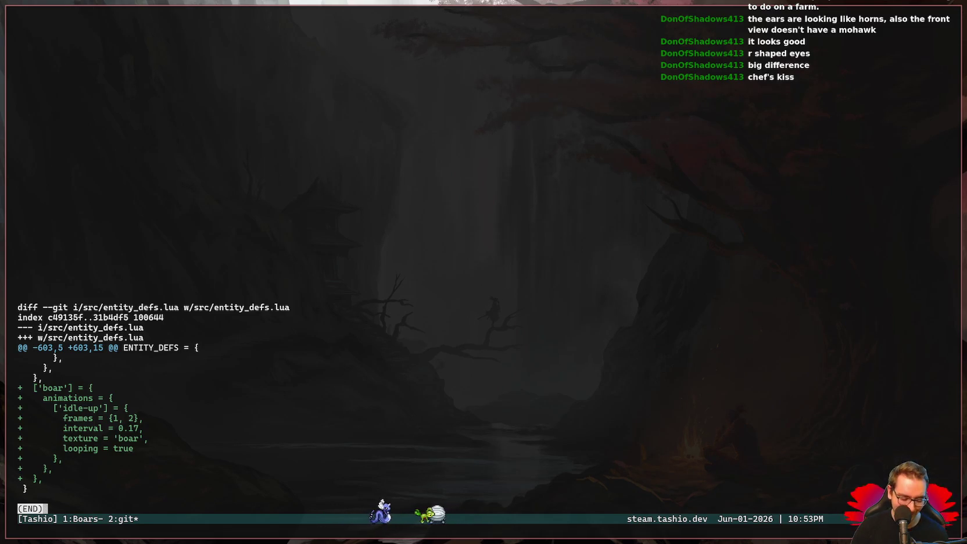
Check git status, commit 'add template boar atlas and entity def', and push to main.
text(q)
text(git )
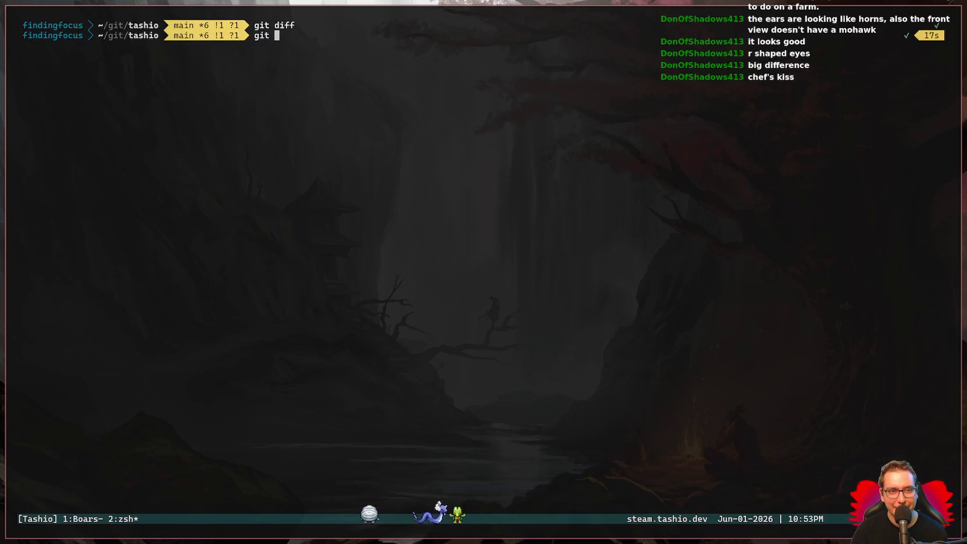
text(st)
key(Return)
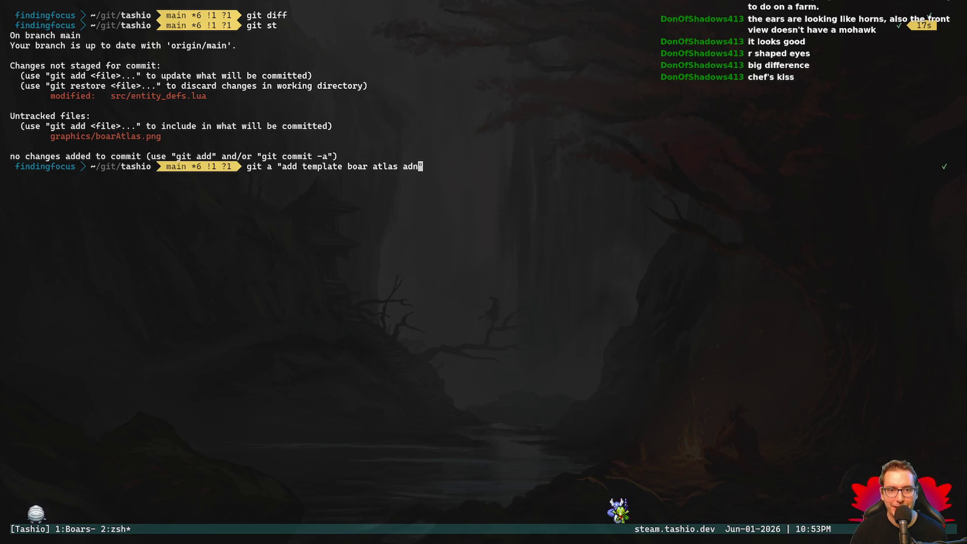
text(nd entity)
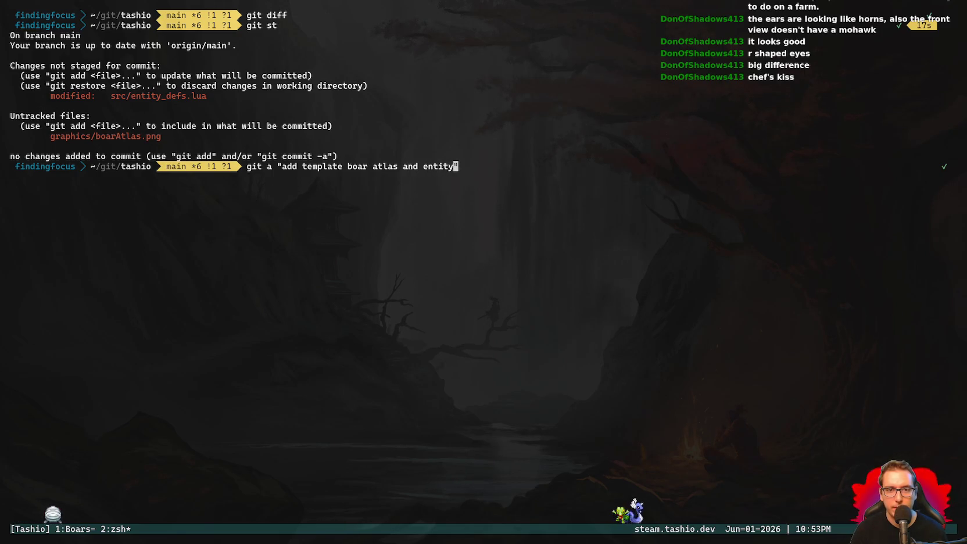
text( def)
key(Return)
text(git p)
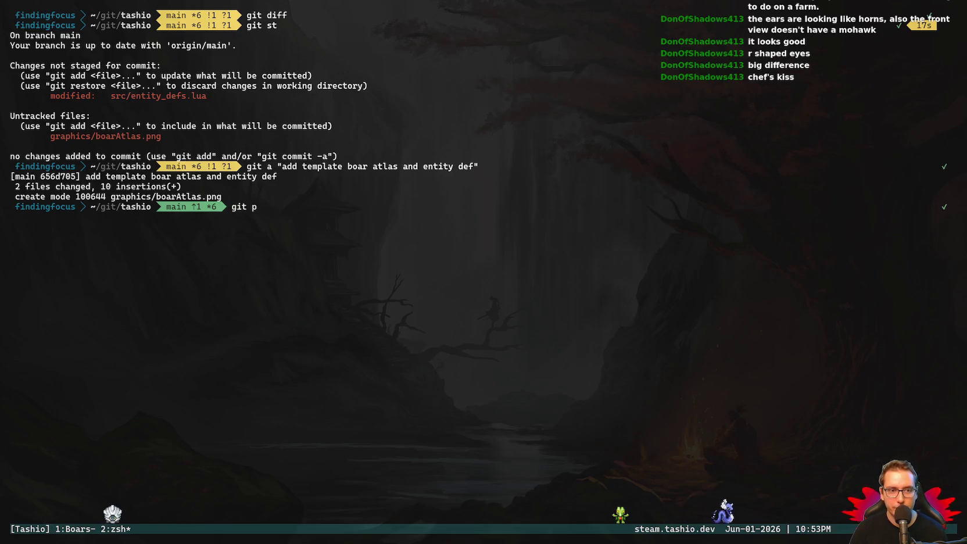
key(Return)
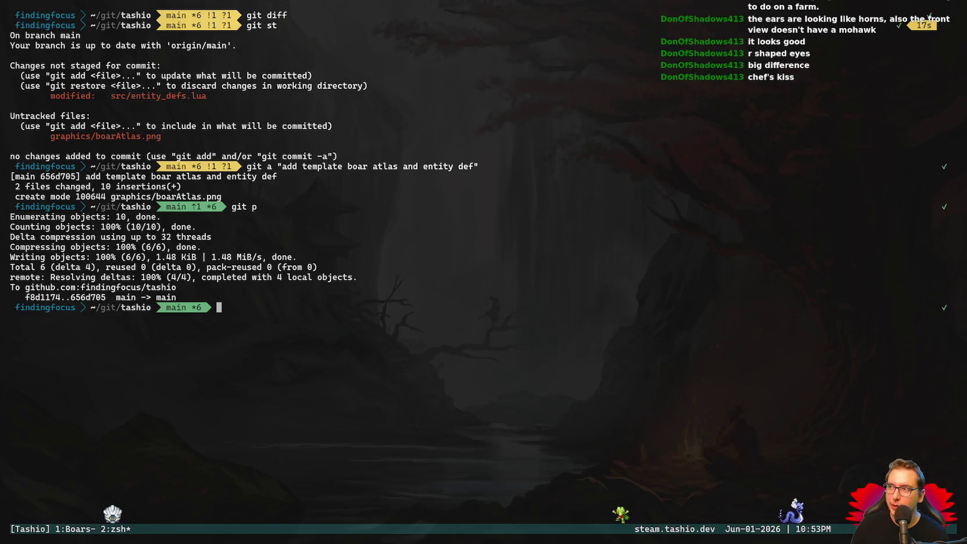
Launch the game with love . and walk the hero along the path to the sign.
text(ve .)
key(Return)
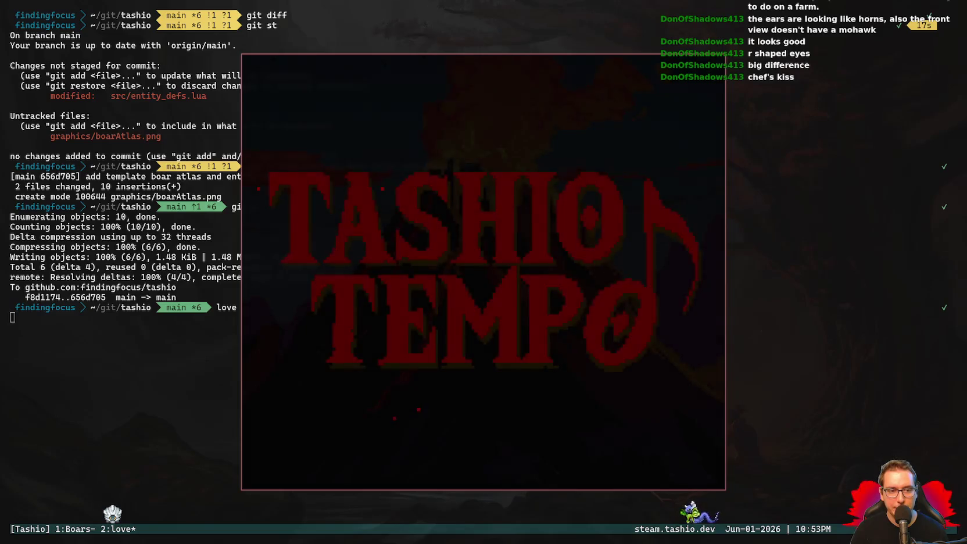
key(Up)
key(Left)
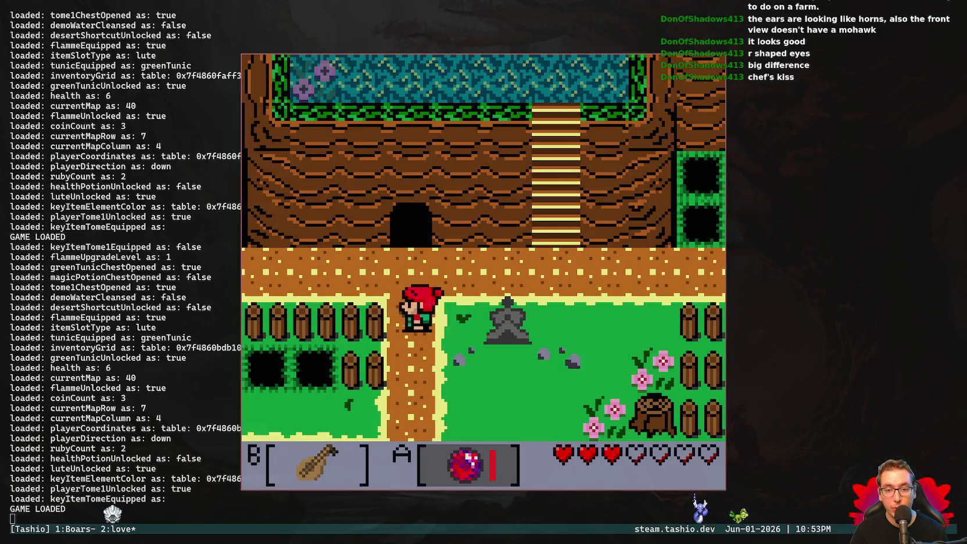
key(Left)
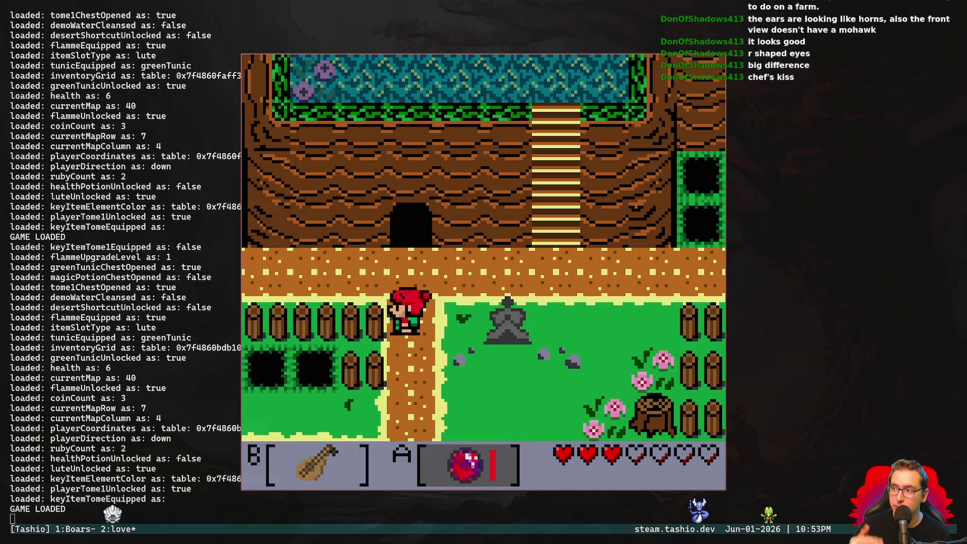
key(Up)
key(Left)
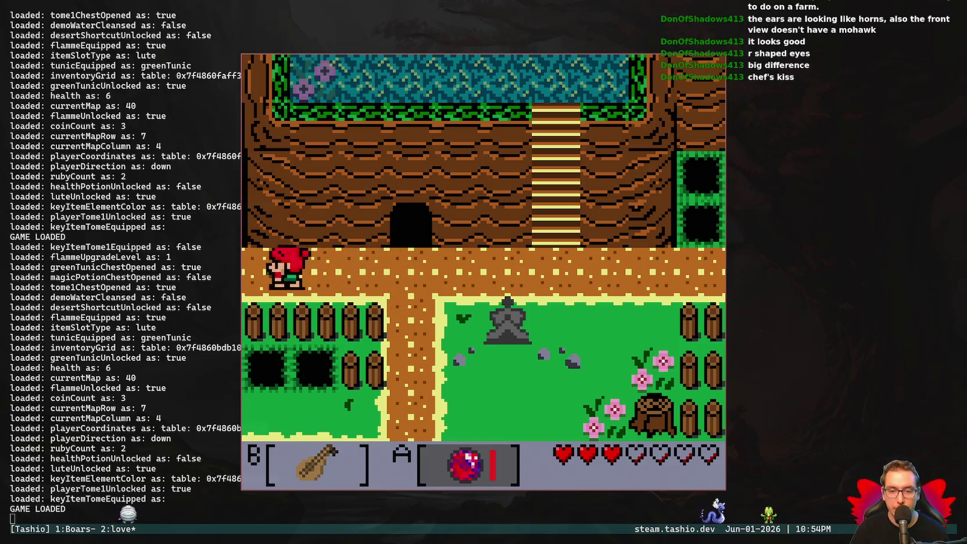
key(Left)
key(Right)
key(Down)
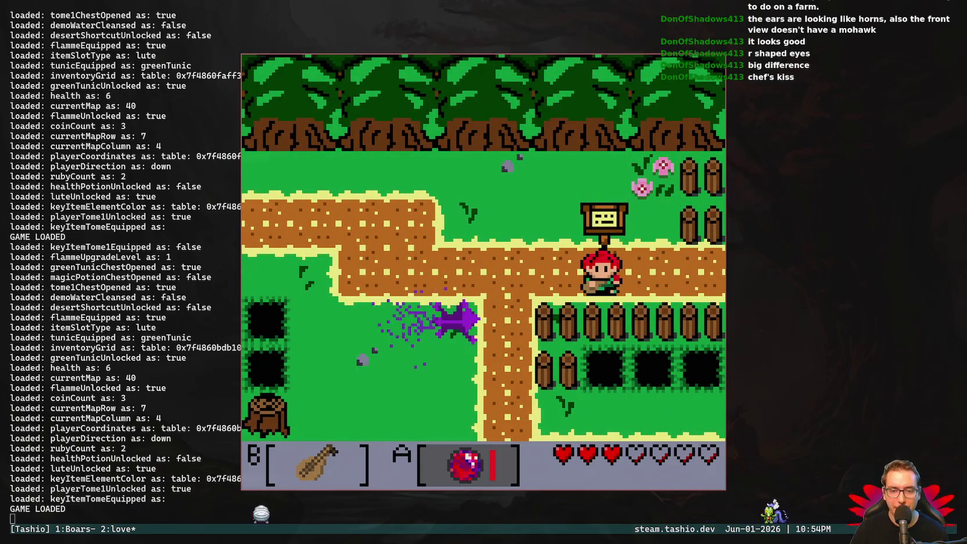
Equip the blue gem on the A slot and head down the path to the purple boar.
key(Return)
key(Right)
key(Right)
key(Return)
key(Up)
key(Left)
key(Down)
key(x)
Freeze the boar with an ice orb and keep hitting it with more orbs.
key(Right)
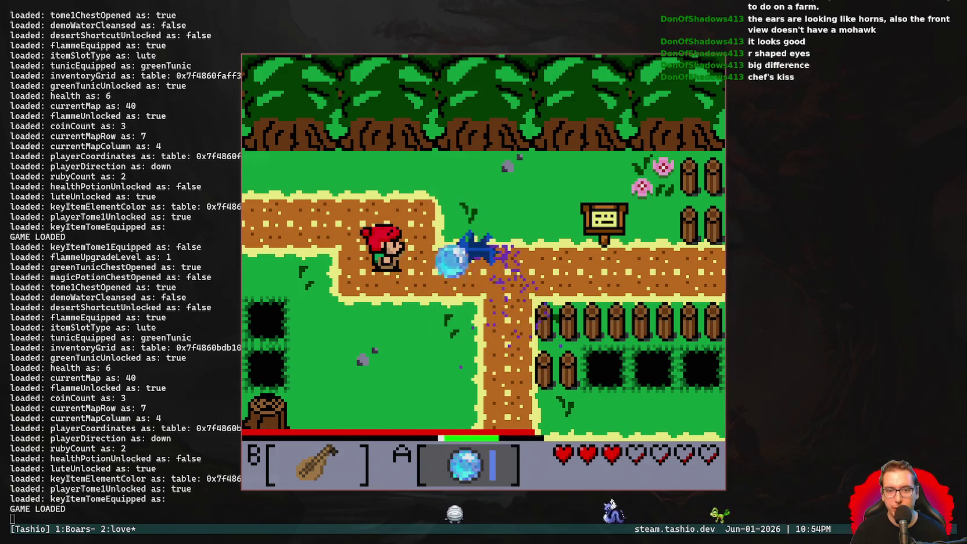
key(Down)
key(Left)
key(Up)
key(Right)
key(Up)
key(x)
key(Right)
key(x)
key(Down)
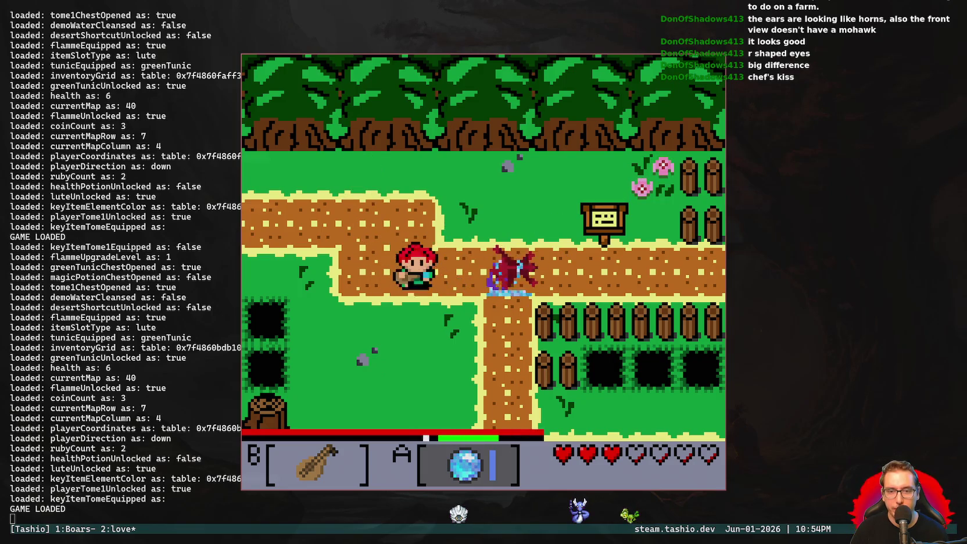